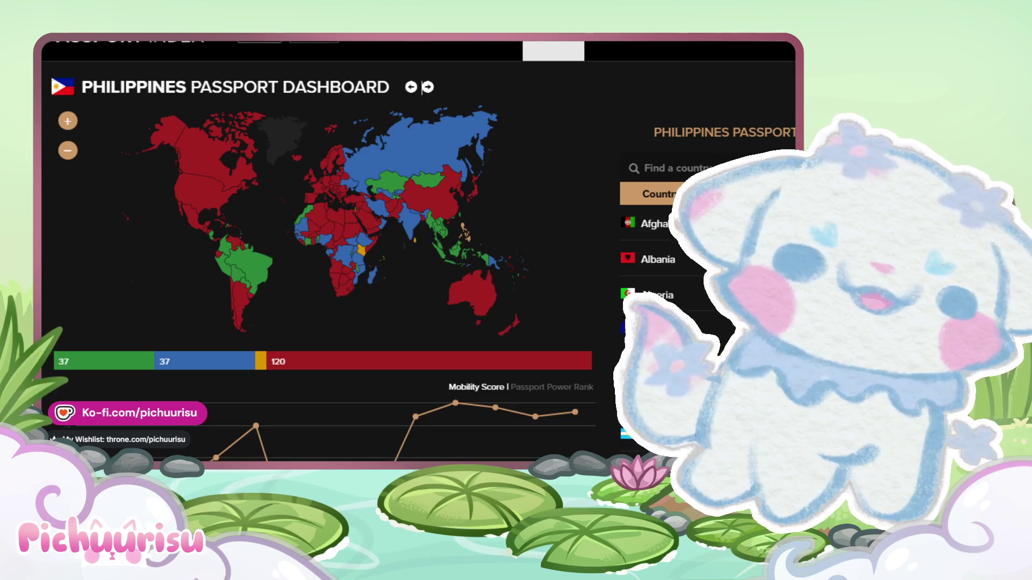
- Scroll the Philippines passport destination list from Afghanistan down to Tuvalu and Ukraine
scroll(705, 297, down, 3)
scroll(705, 297, down, 5)
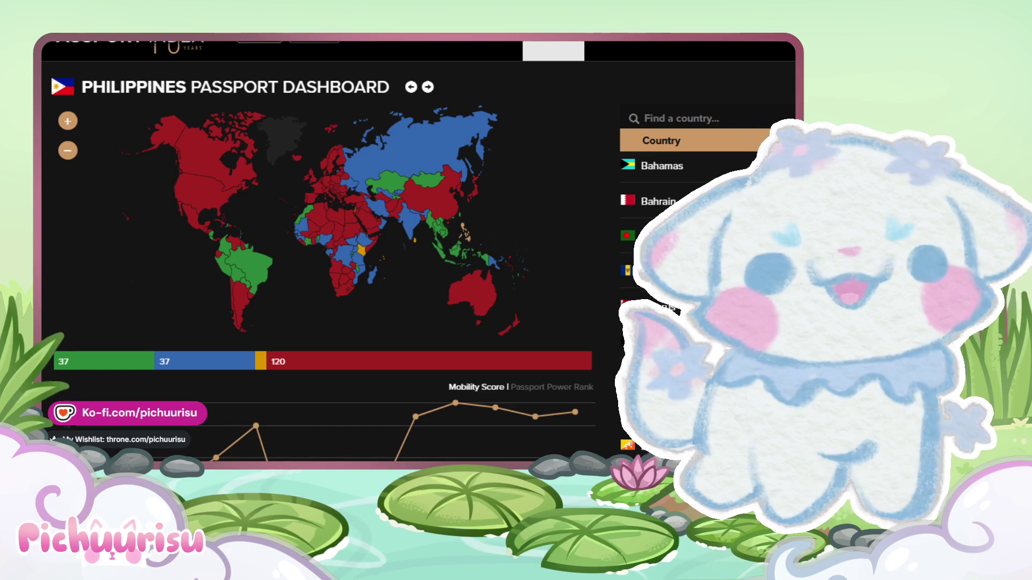
scroll(706, 297, down, 3)
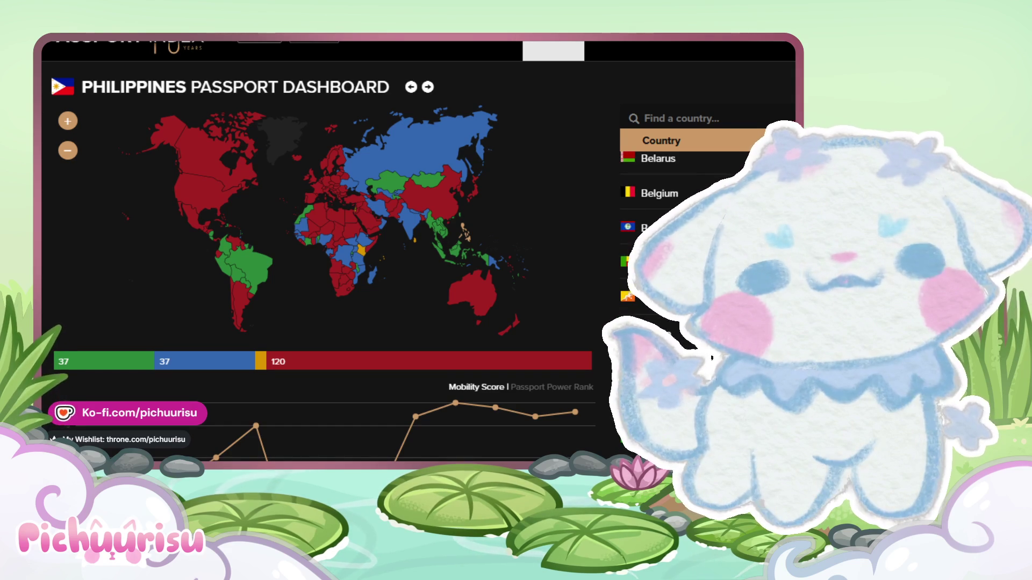
scroll(705, 297, down, 3)
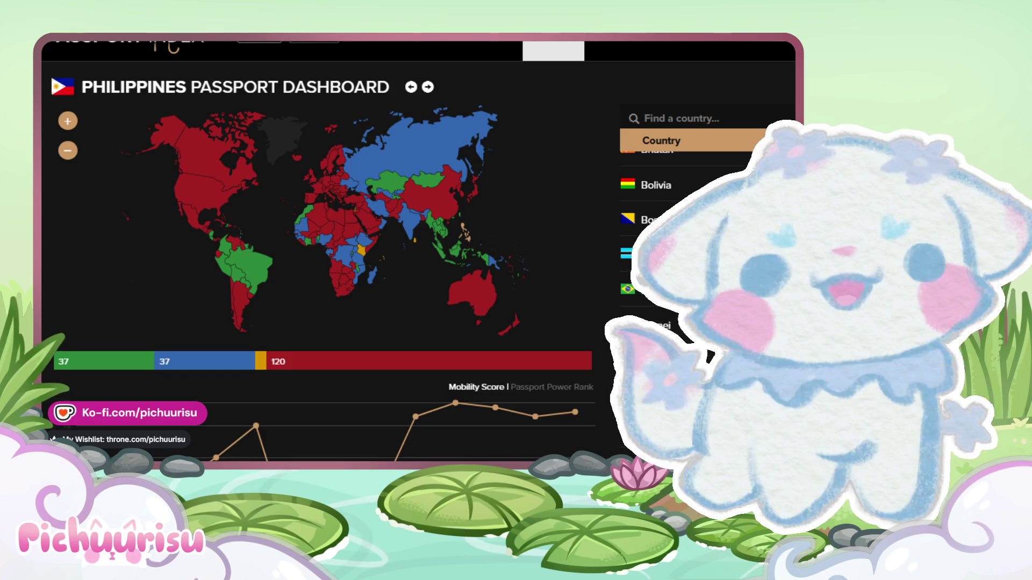
scroll(704, 346, down, 10)
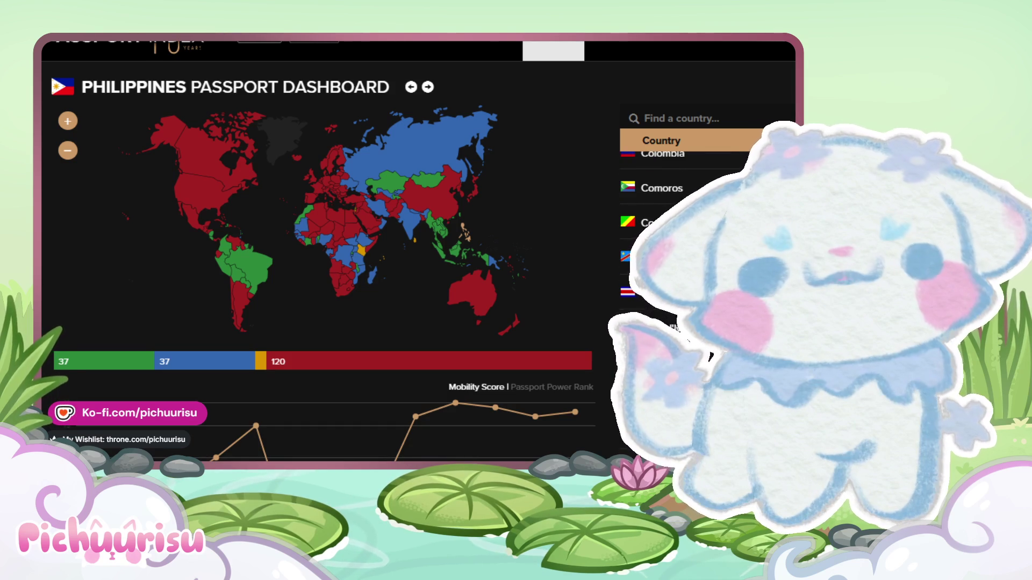
scroll(704, 347, down, 5)
scroll(704, 347, down, 5)
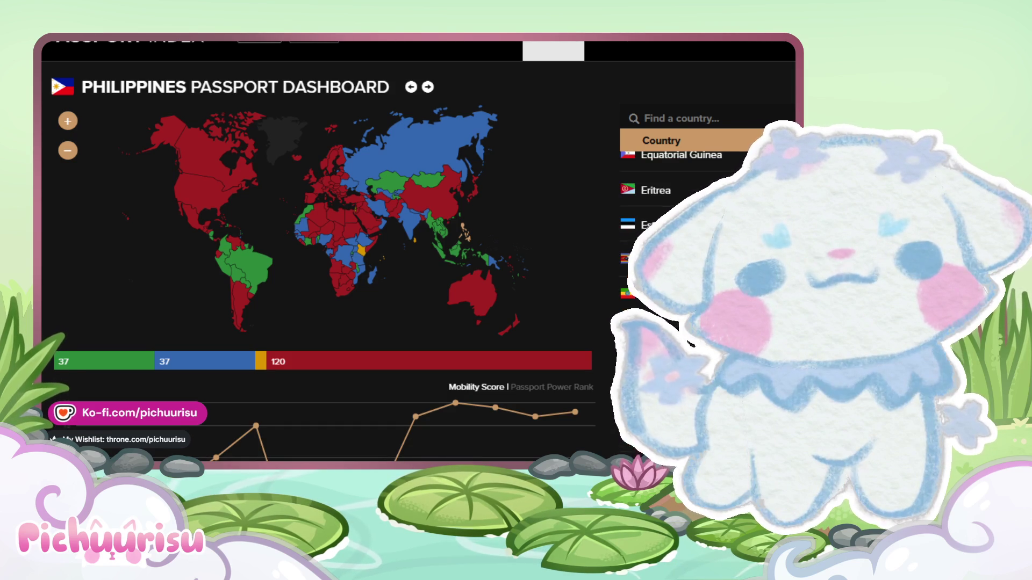
scroll(704, 347, down, 5)
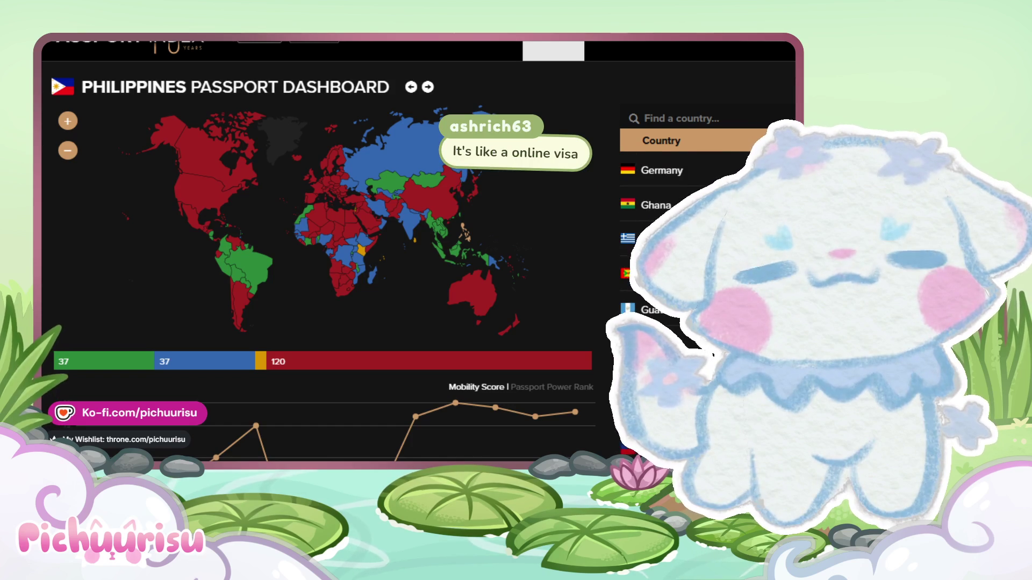
scroll(704, 347, down, 3)
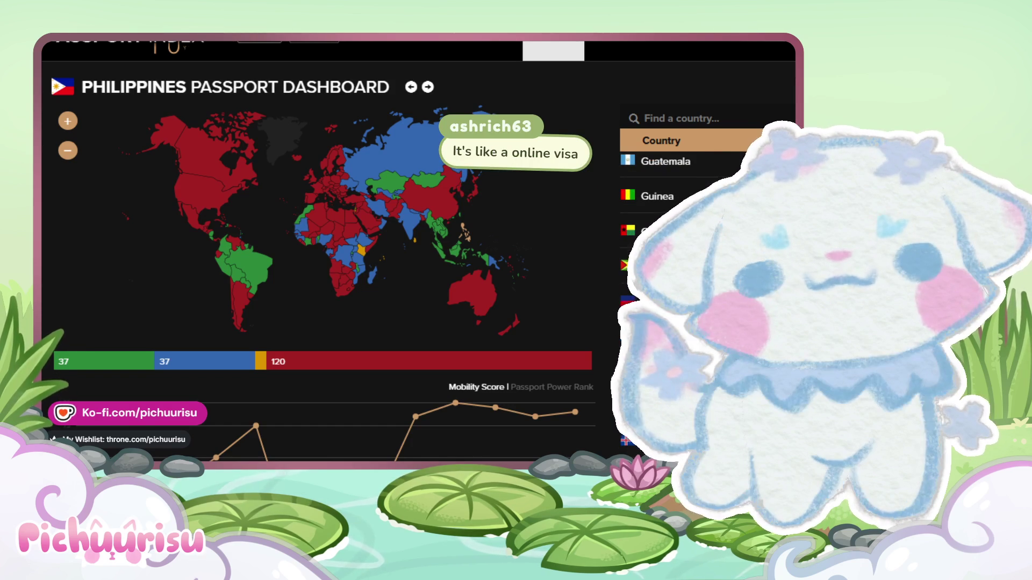
scroll(704, 347, down, 3)
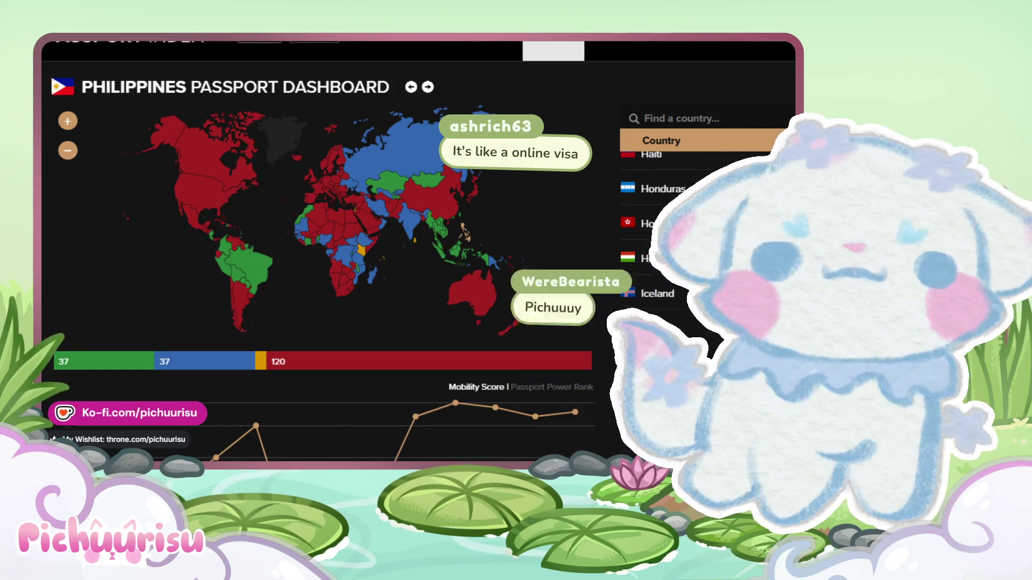
scroll(706, 314, down, 5)
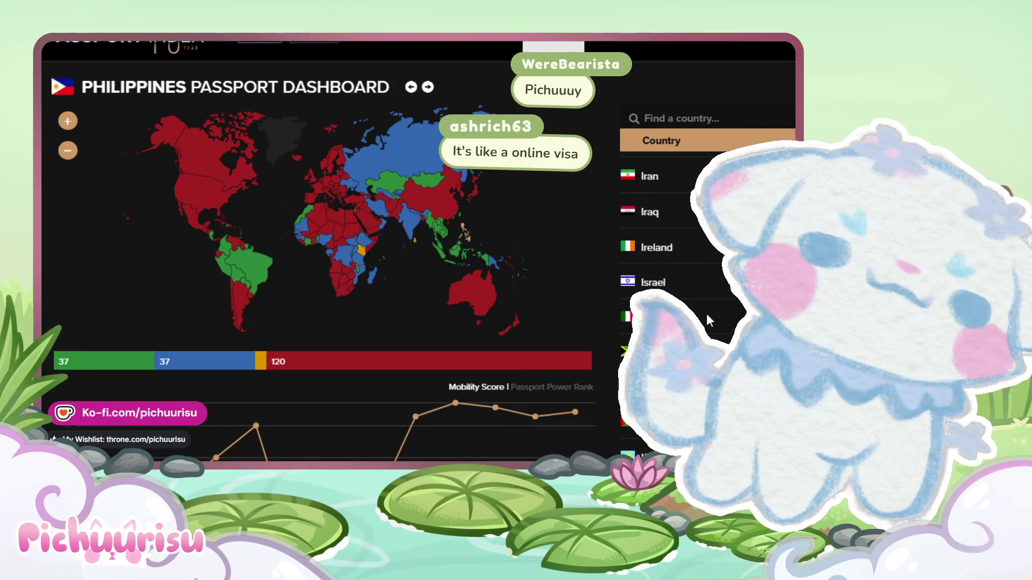
scroll(707, 316, down, 3)
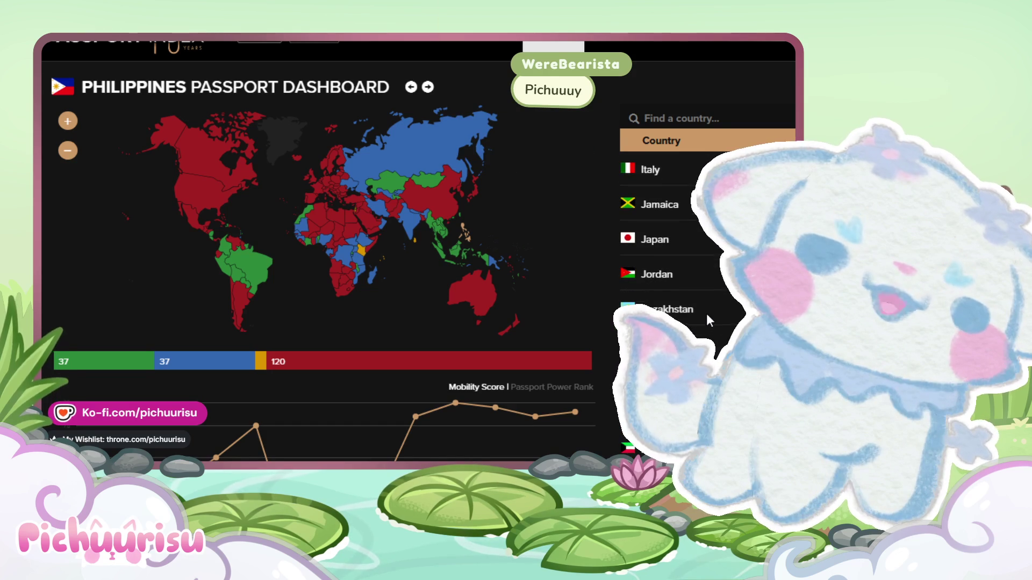
scroll(706, 314, down, 3)
scroll(706, 314, down, 3)
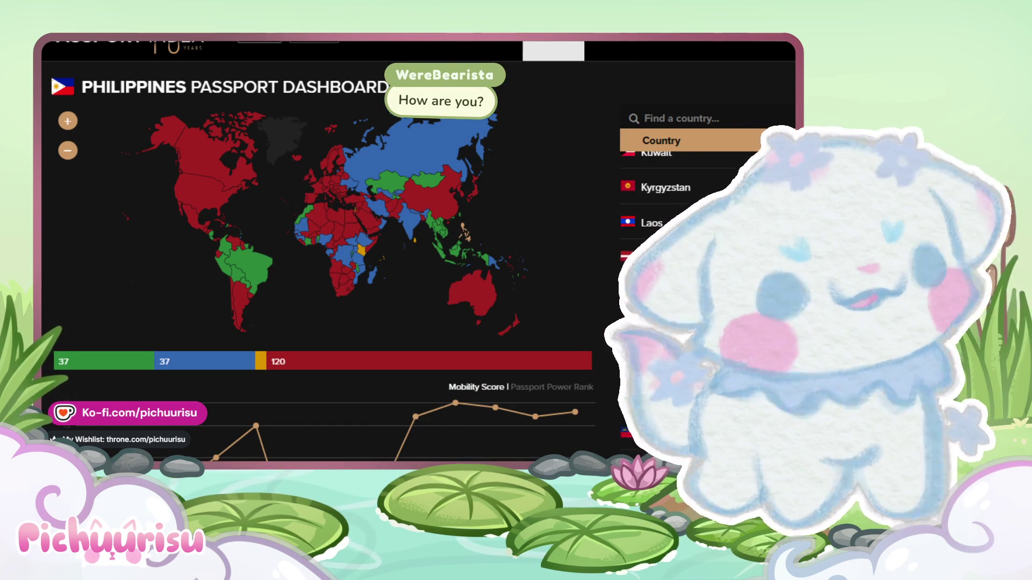
scroll(706, 313, down, 3)
scroll(706, 314, down, 3)
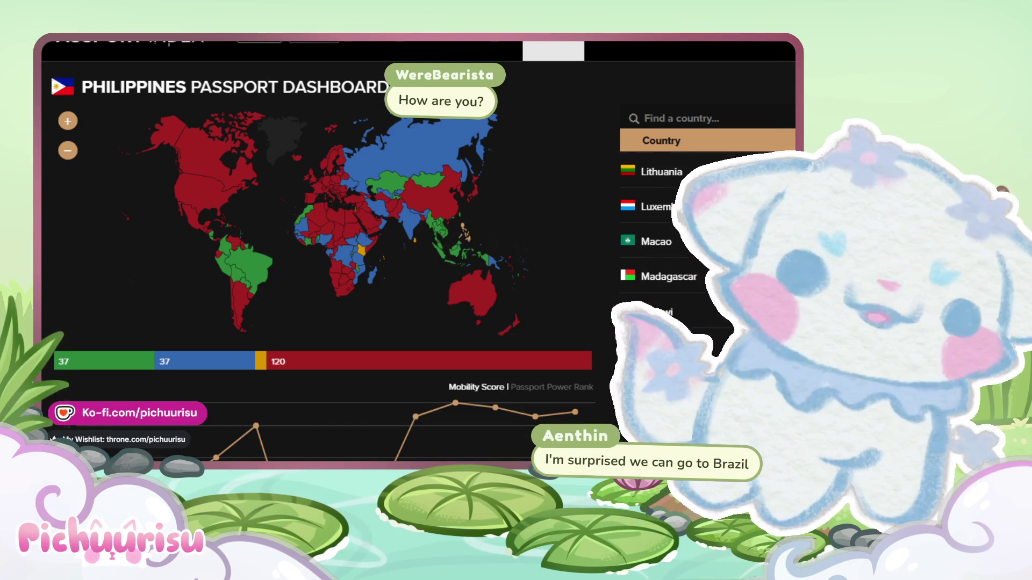
scroll(706, 314, down, 4)
scroll(706, 314, down, 7)
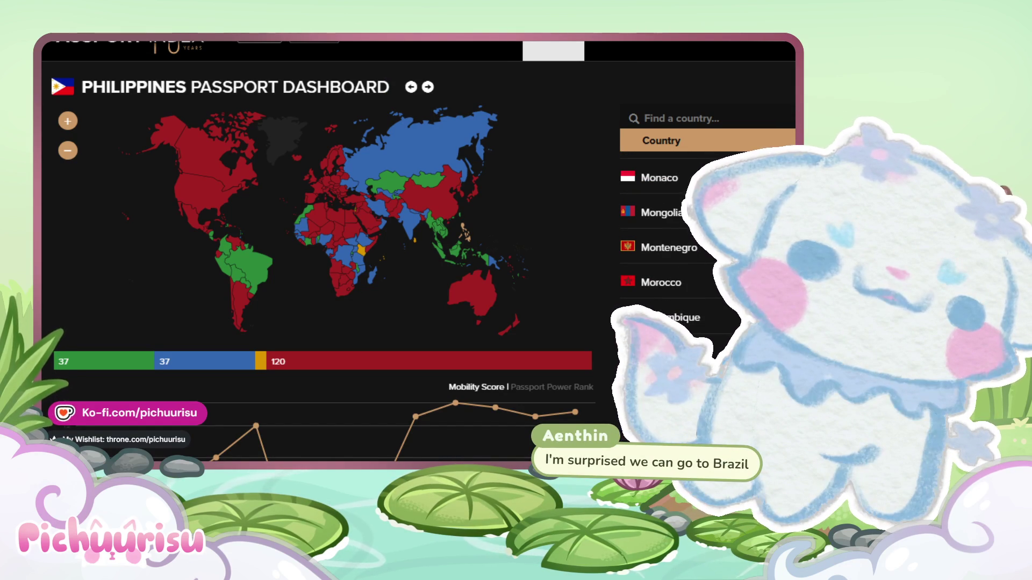
scroll(706, 314, down, 4)
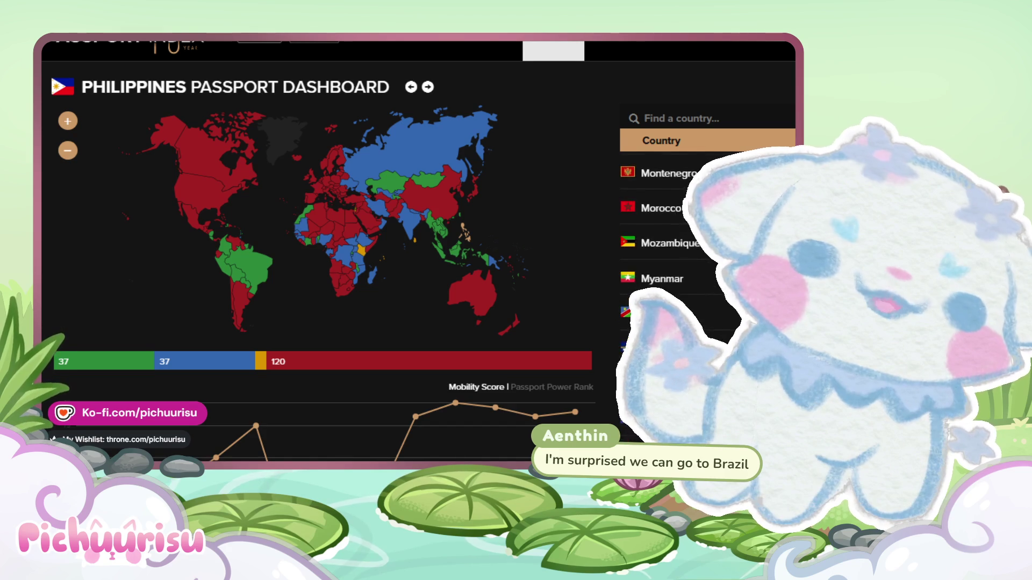
scroll(706, 314, down, 3)
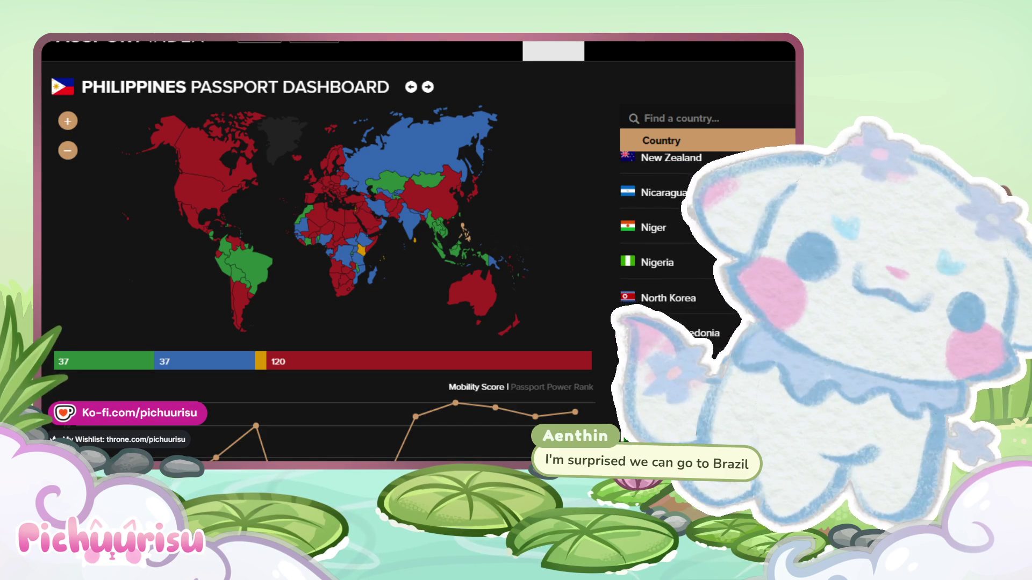
scroll(706, 314, down, 3)
scroll(706, 313, down, 4)
scroll(707, 314, down, 3)
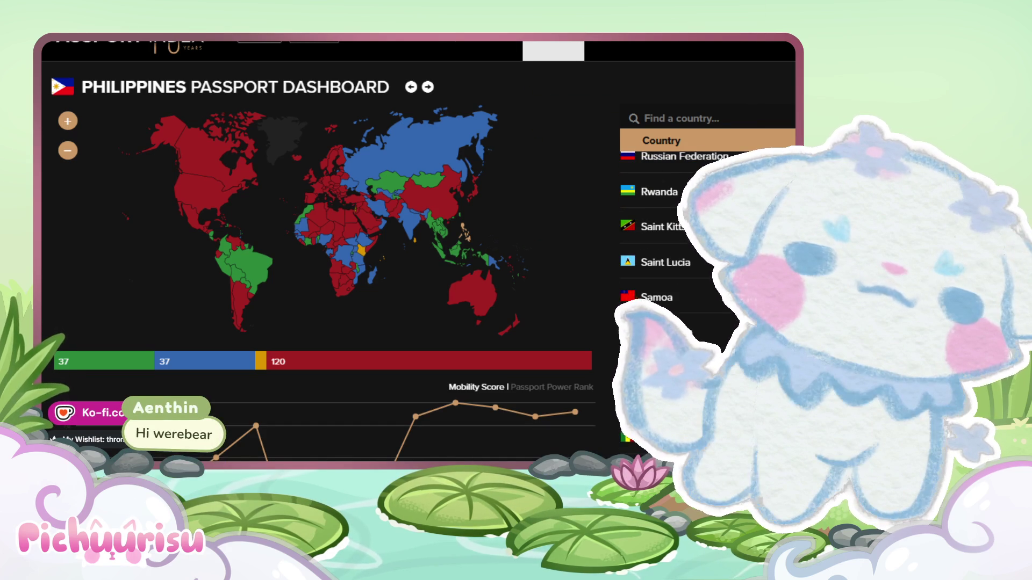
scroll(706, 313, down, 4)
scroll(706, 314, down, 3)
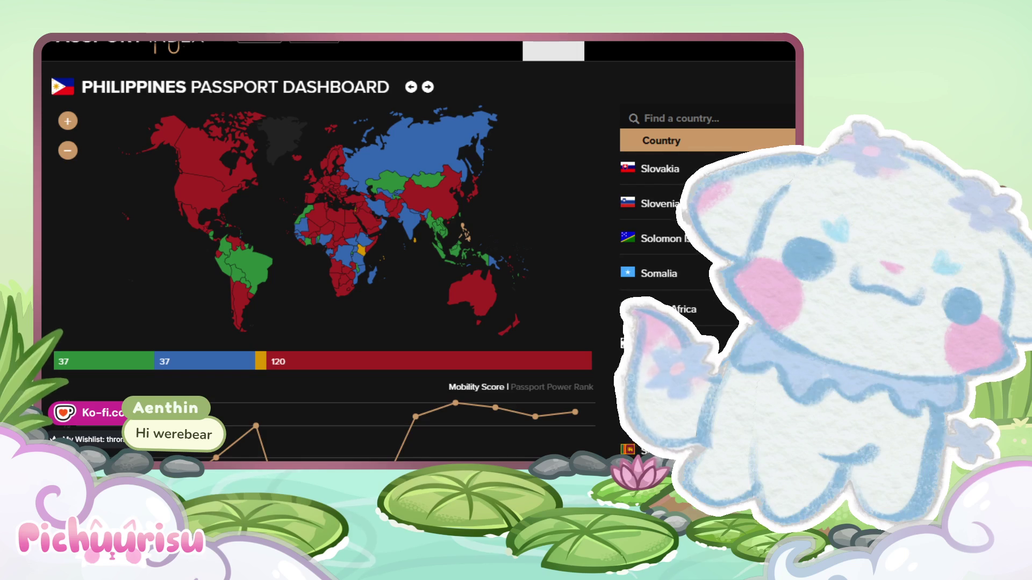
scroll(706, 314, down, 10)
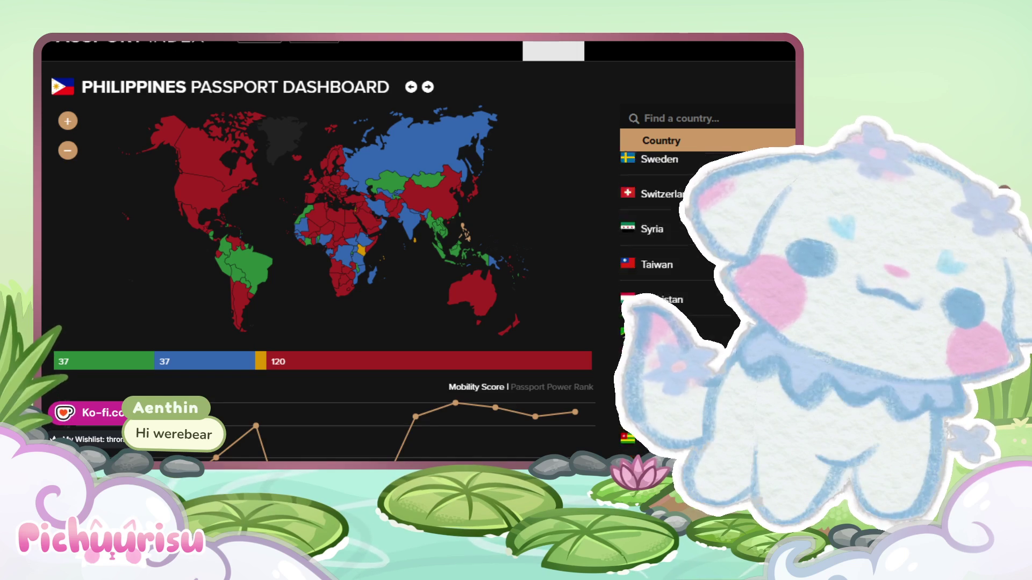
scroll(706, 314, down, 4)
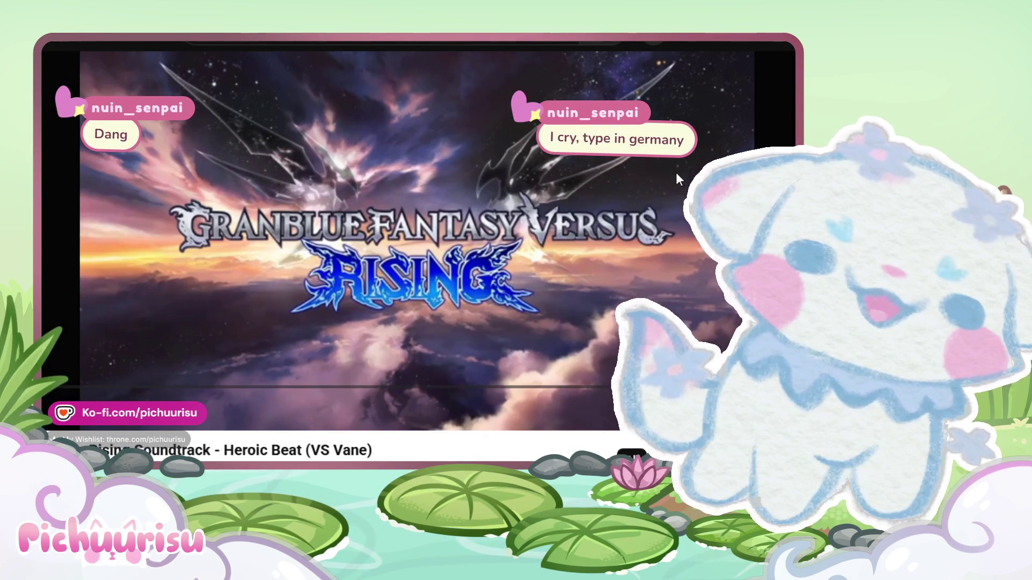
scroll(675, 172, down, 1)
scroll(676, 172, up, 1)
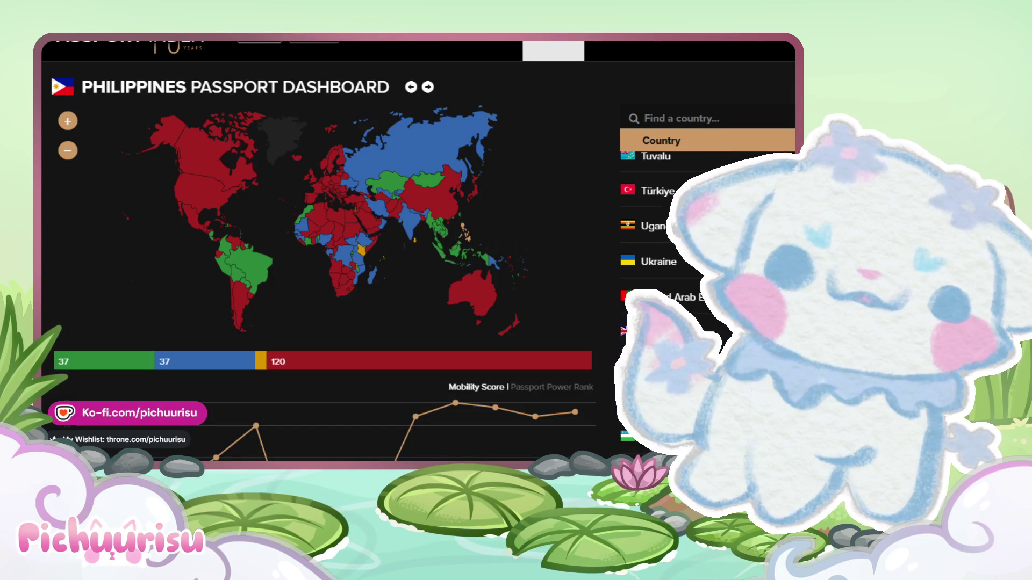
- Filter the country list with 'german', then switch over to the Clip Studio Paint drawing
click(731, 110)
text(german)
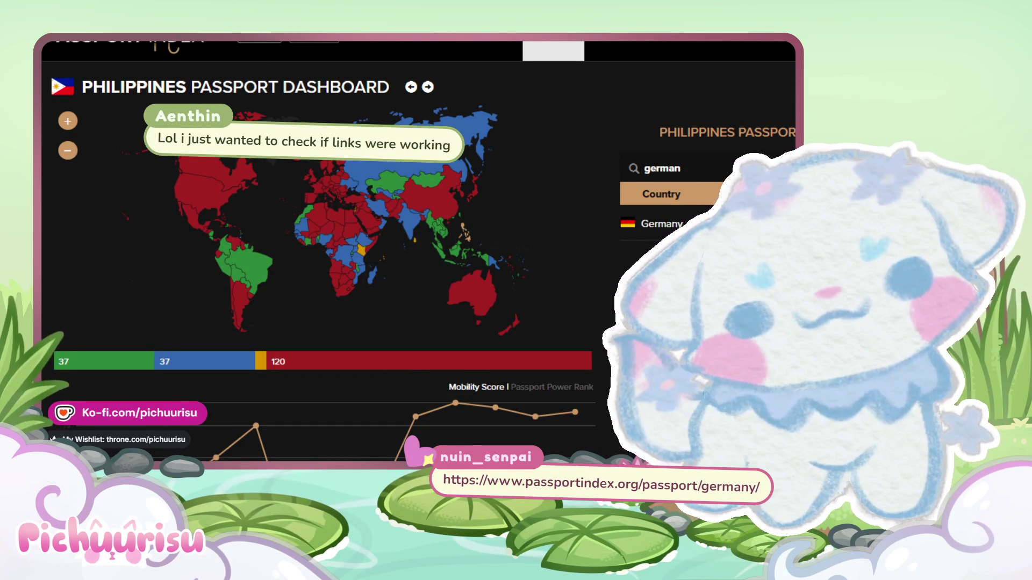
key(alt+Tab)
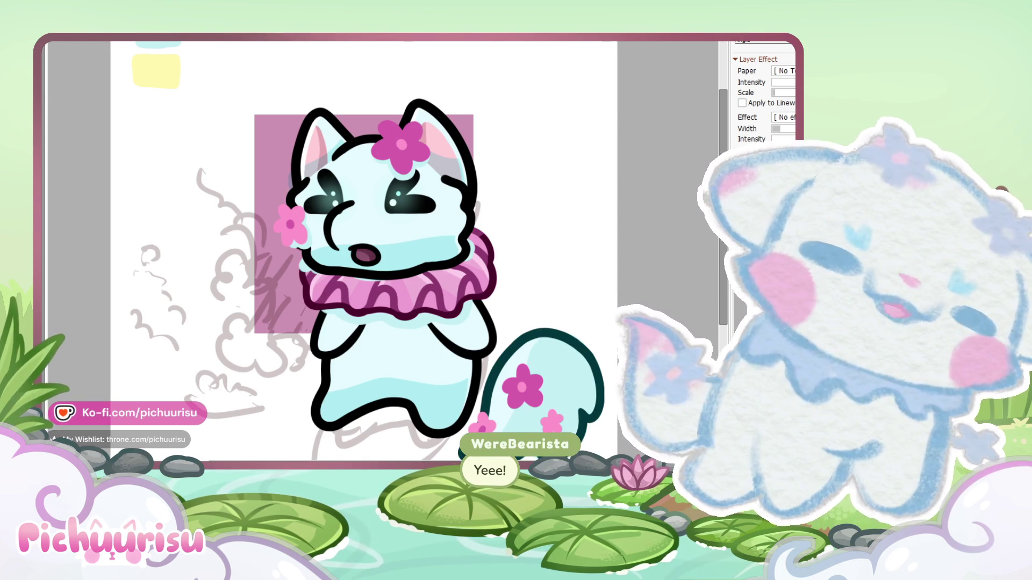
- Switch to the Object tool to reveal the vector points on the head lineart
key(o)
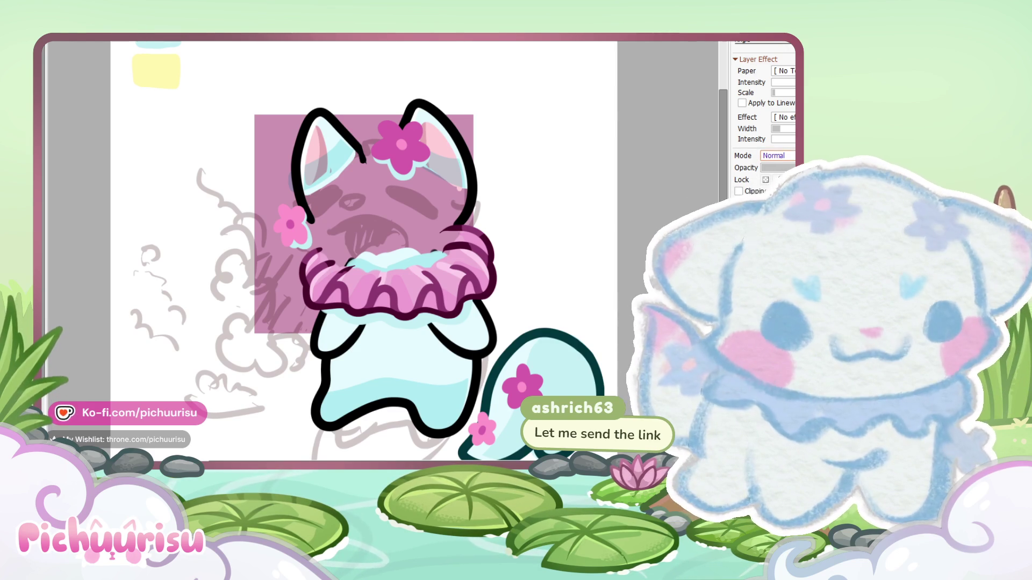
- Set the current layer's blending mode to Multiply
key(Down)
key(Down)
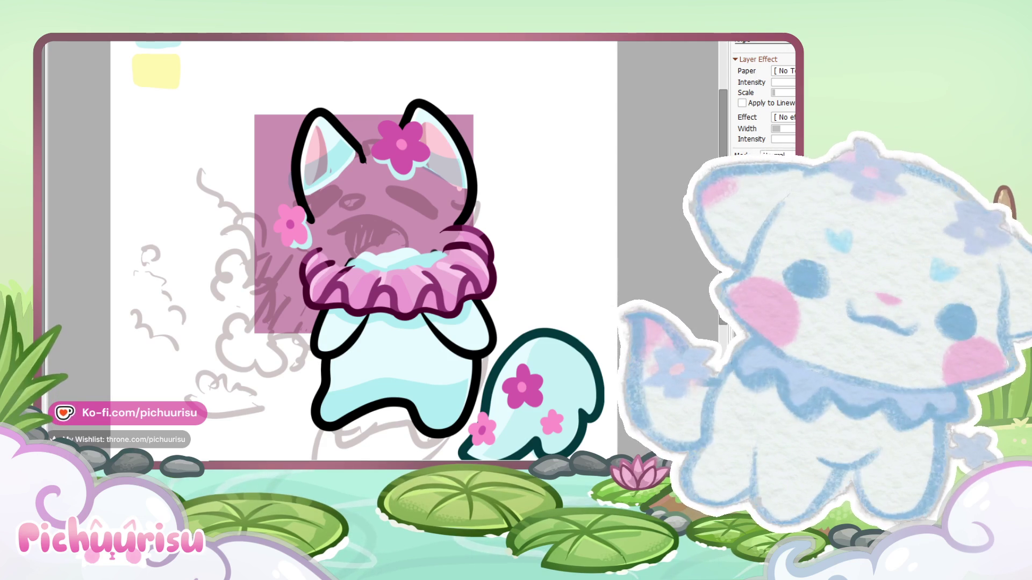
- Set the layer's blending mode to Shine in the Layer panel
click(773, 155)
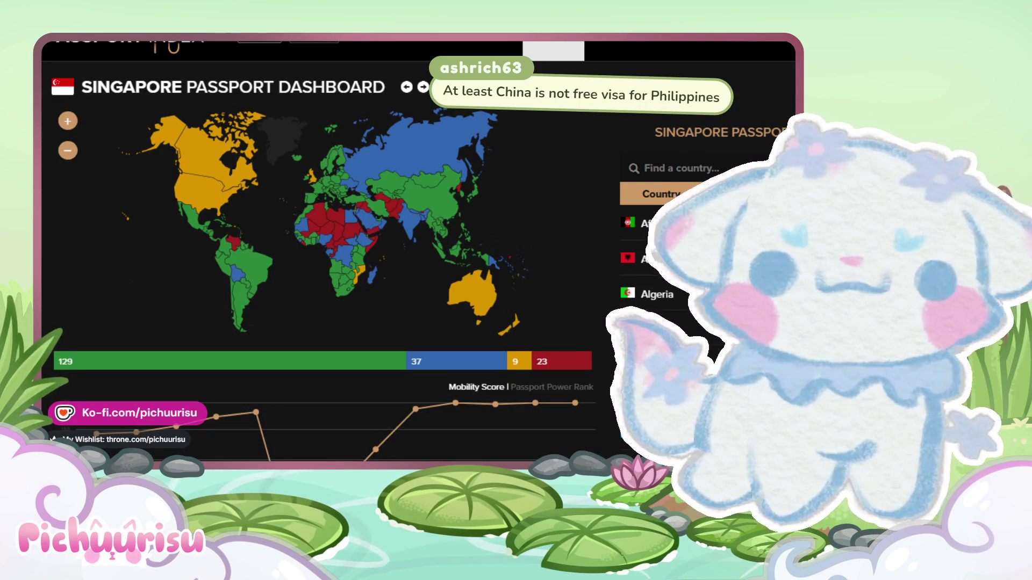
- Scroll down and back up through the Singapore passport's destination country list
scroll(698, 269, down, 10)
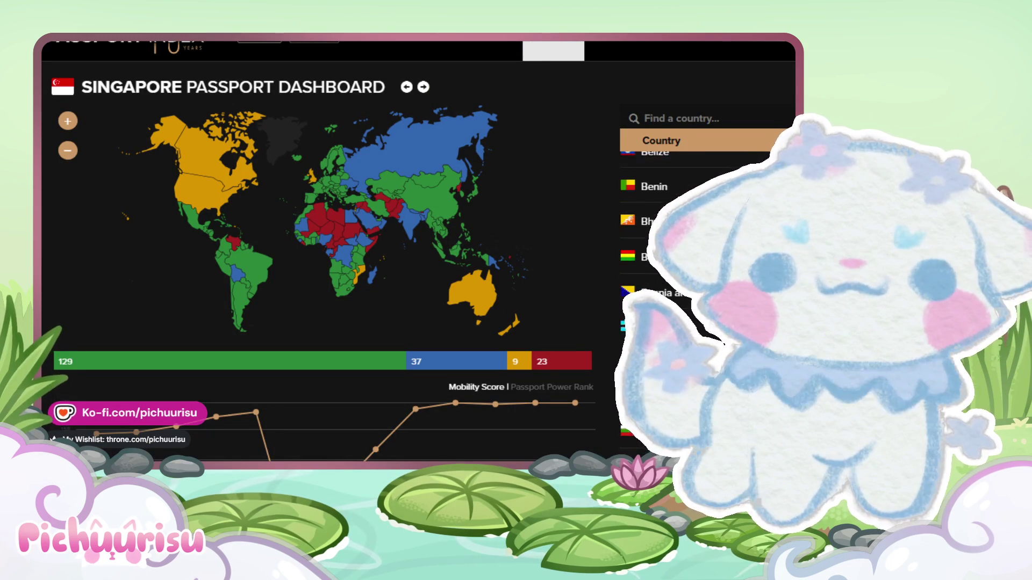
scroll(699, 268, down, 15)
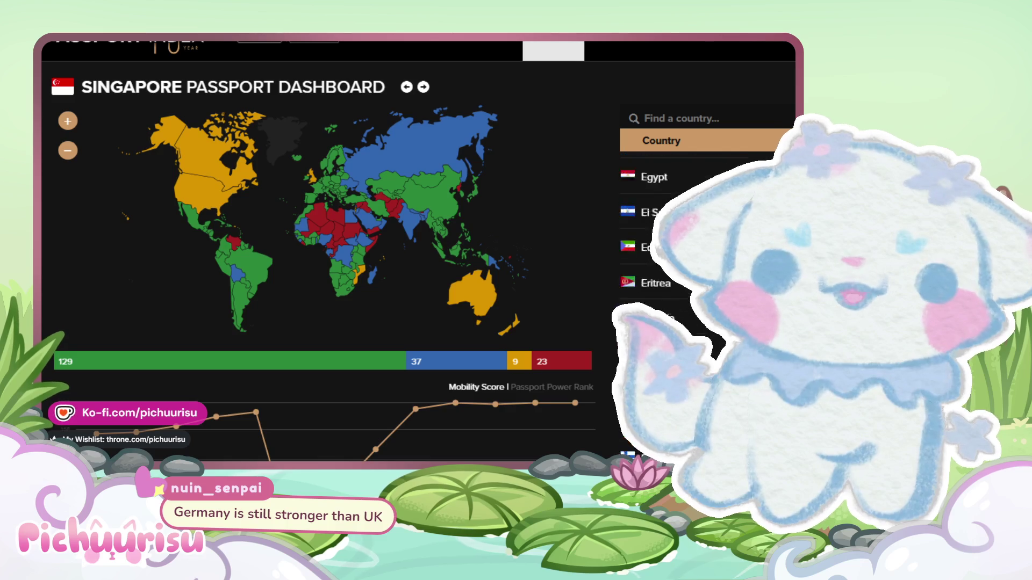
scroll(699, 268, down, 13)
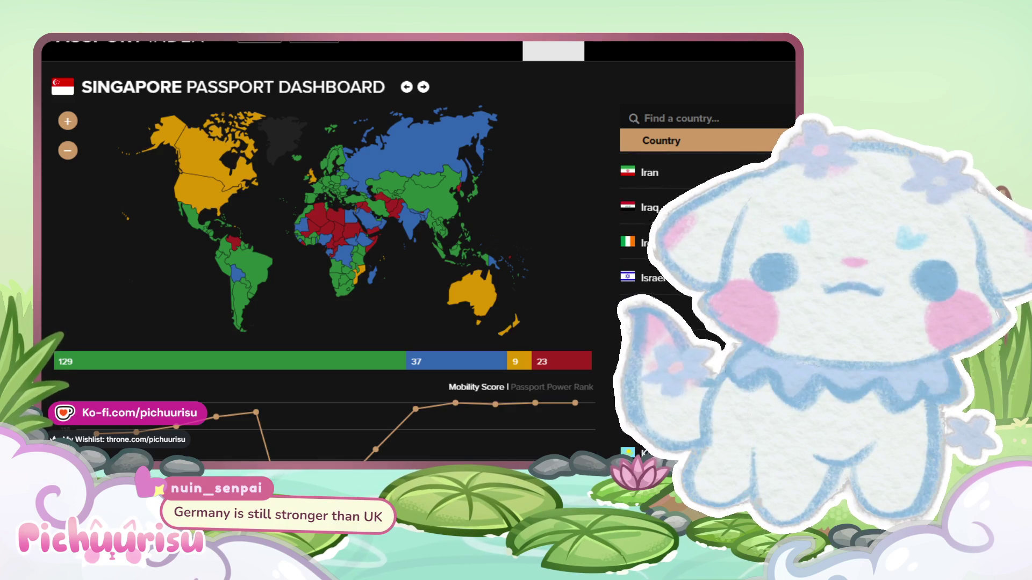
scroll(699, 269, down, 6)
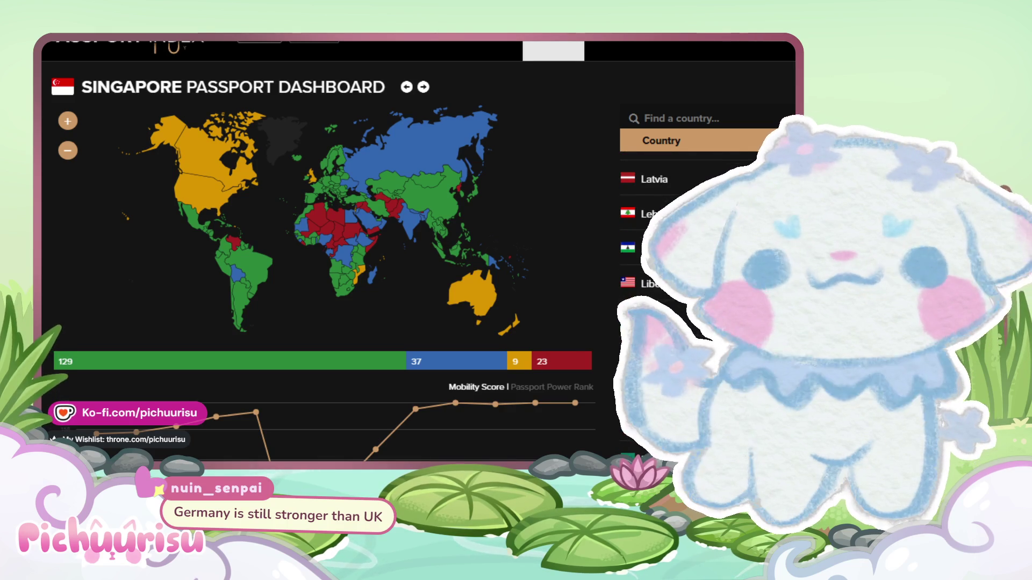
scroll(699, 268, down, 10)
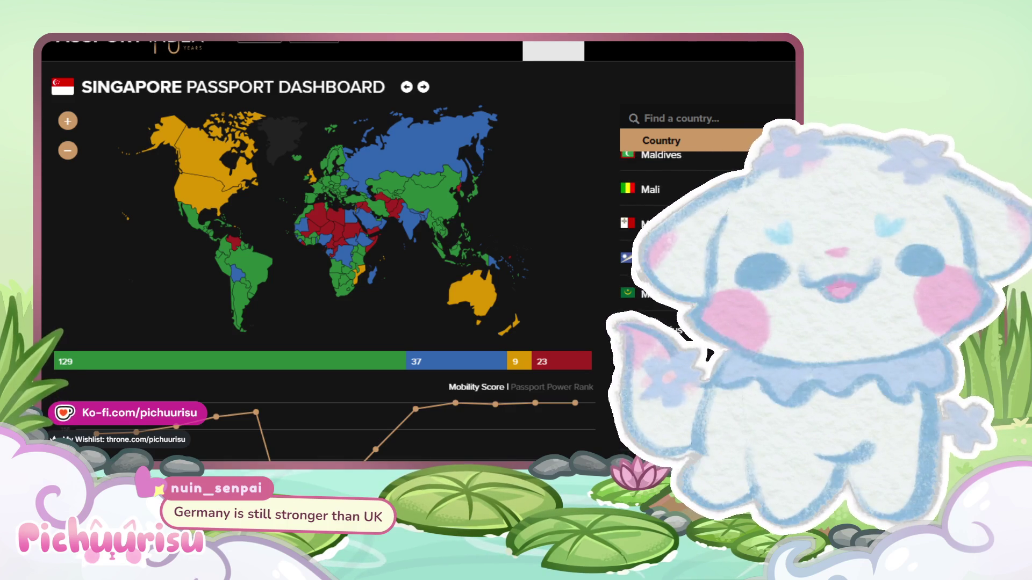
scroll(699, 269, down, 5)
scroll(699, 269, down, 12)
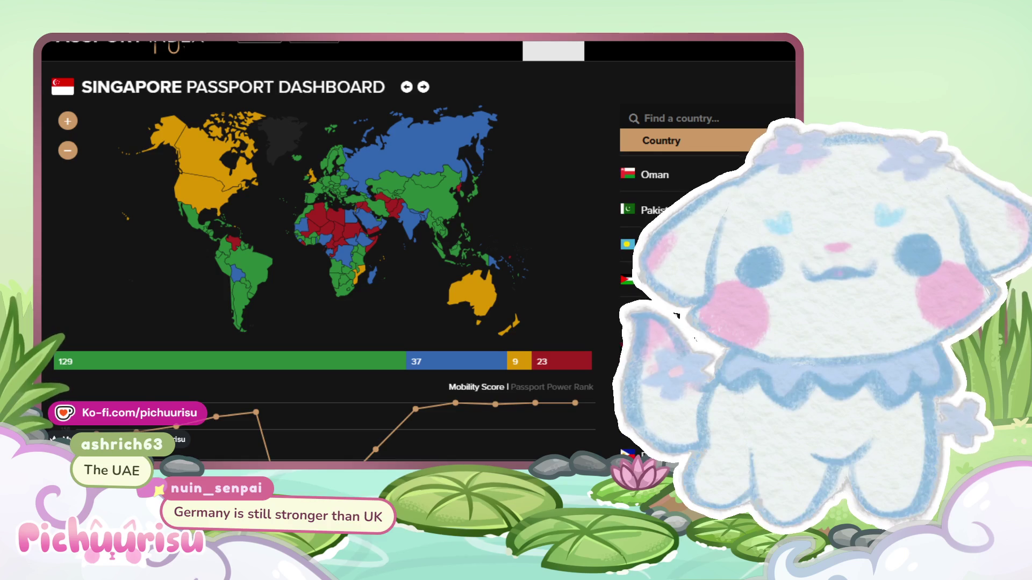
scroll(699, 269, down, 20)
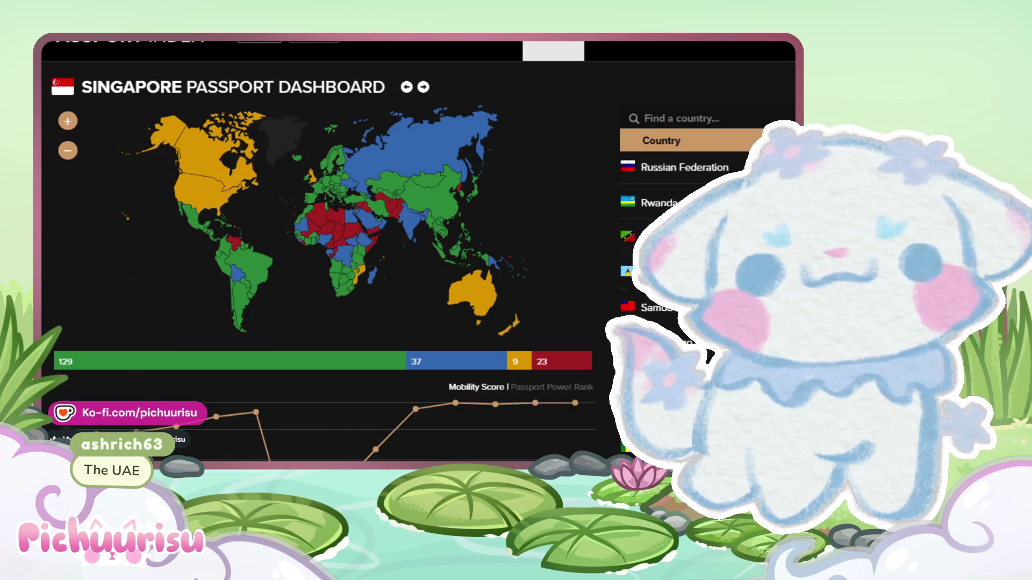
scroll(699, 268, down, 1)
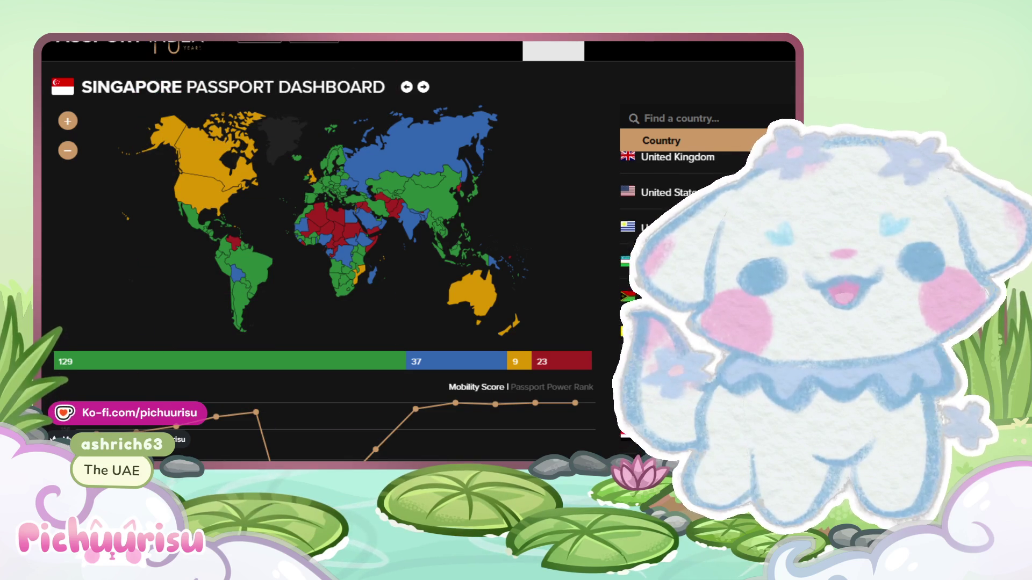
scroll(698, 242, up, 3)
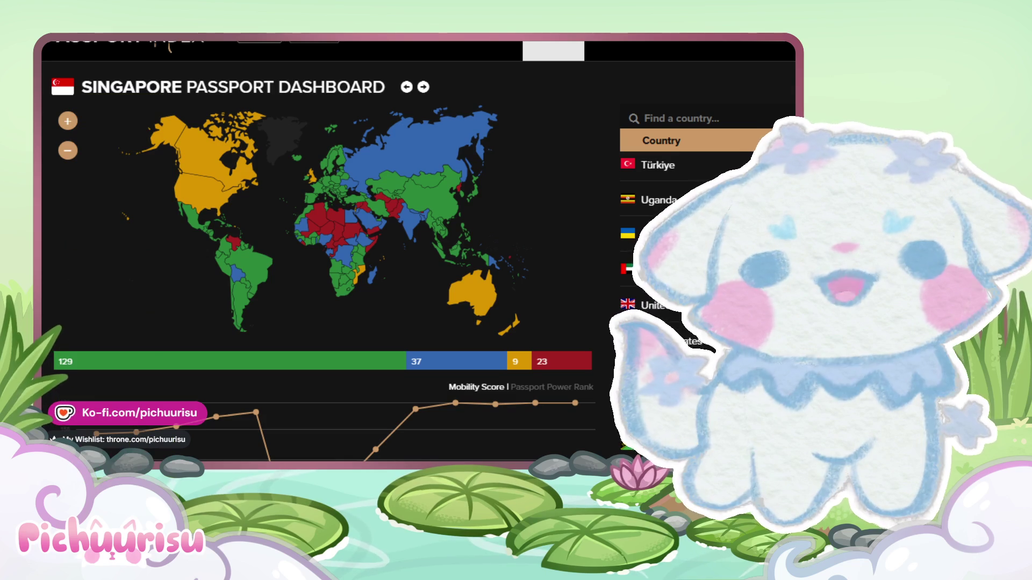
scroll(688, 242, down, 2)
scroll(688, 242, up, 10)
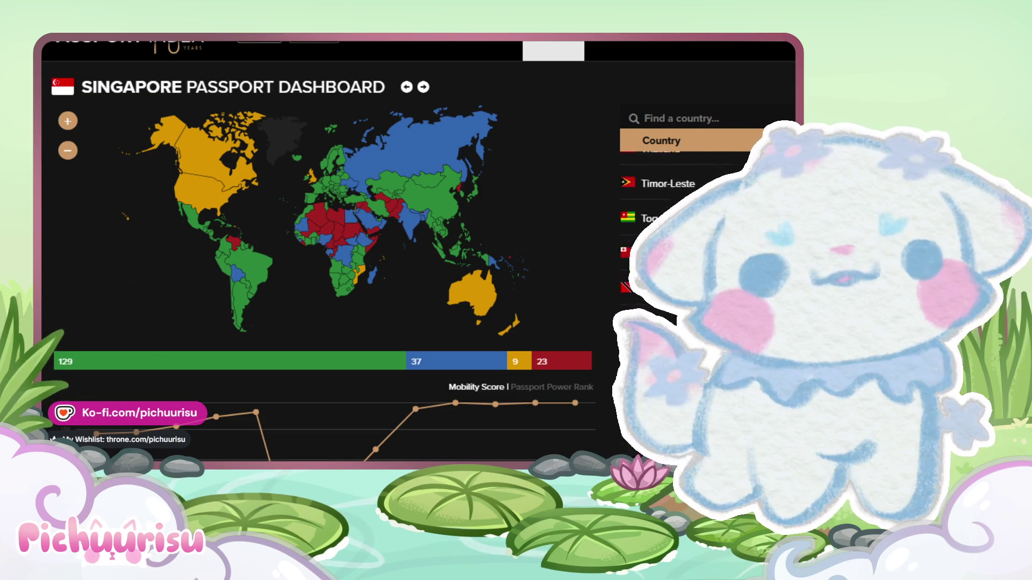
scroll(688, 242, up, 20)
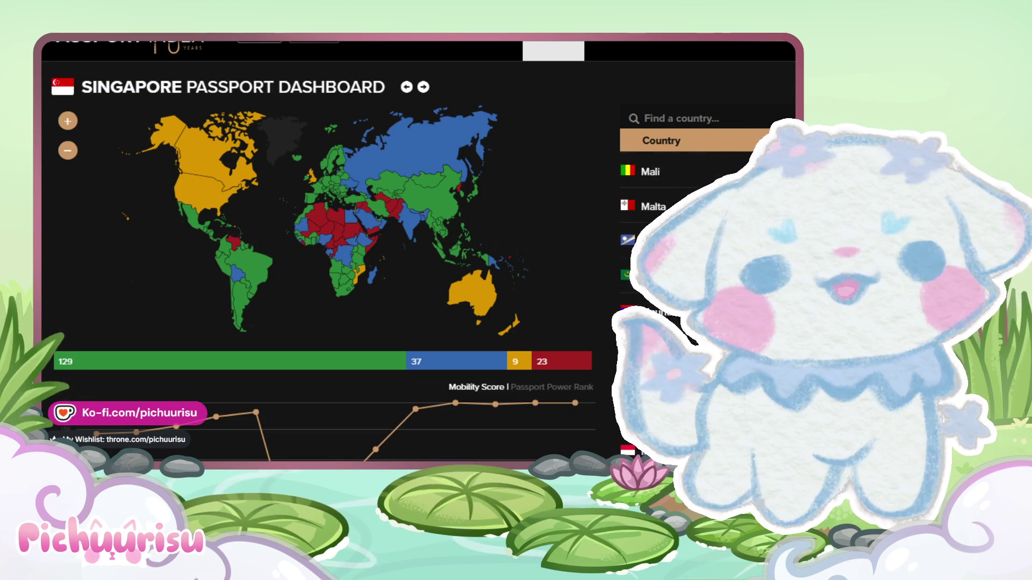
scroll(688, 242, up, 10)
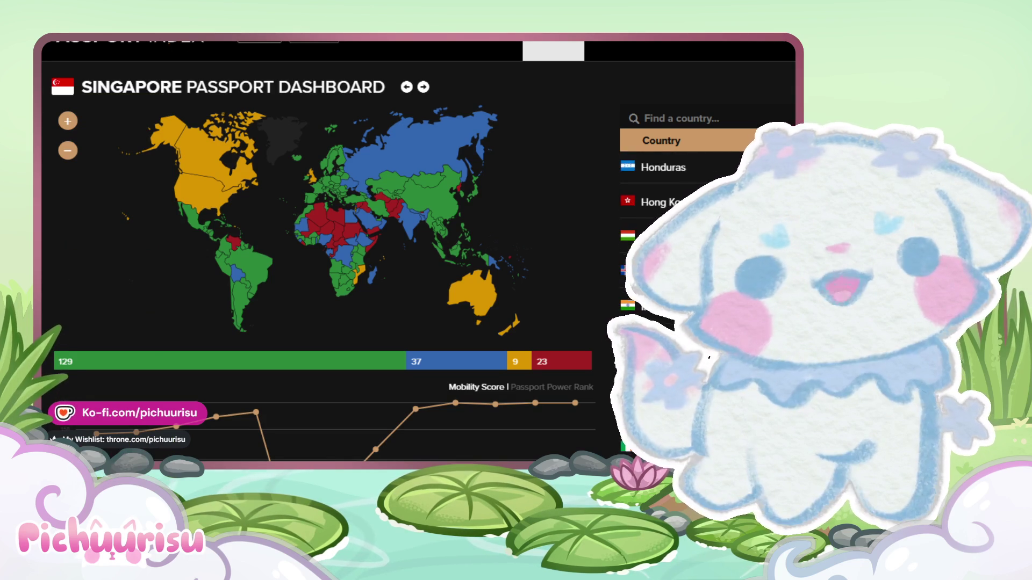
scroll(688, 242, down, 3)
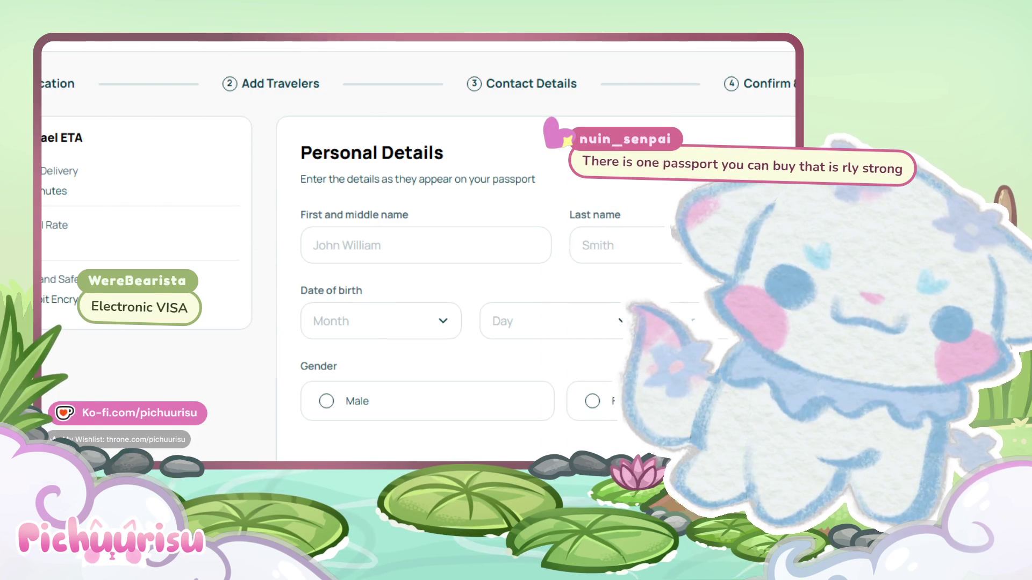
- Alt+Tab away from the Israel ETA Personal Details form
key(alt+Tab)
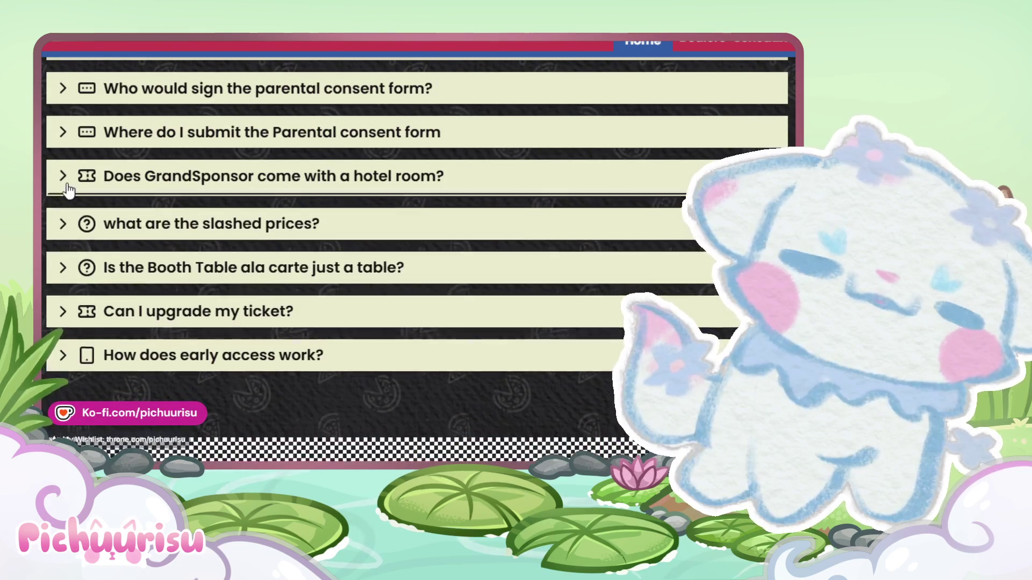
- Expand the FAQ answer about GrandSponsor hotel rooms
click(91, 183)
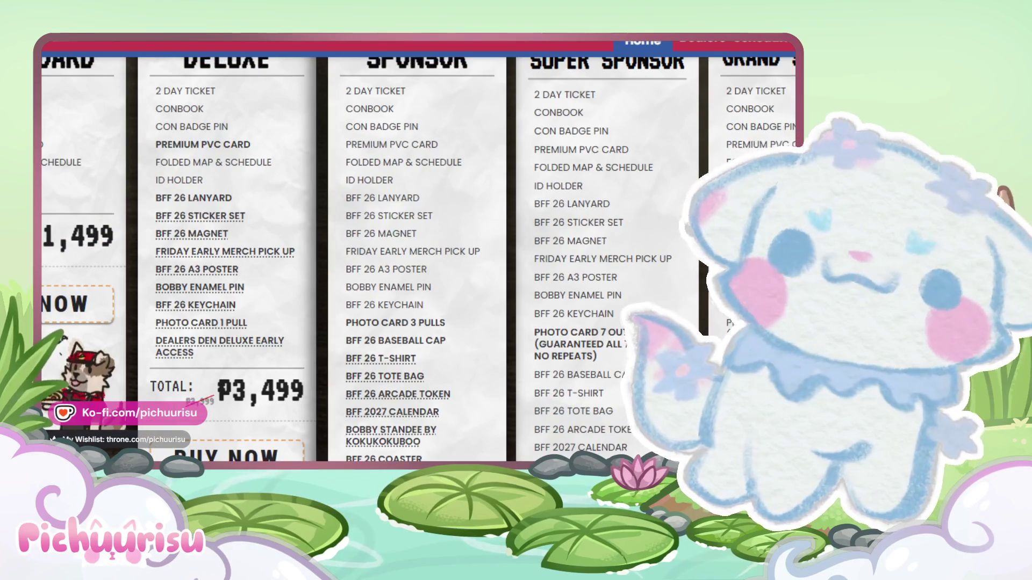
scroll(626, 325, down, 4)
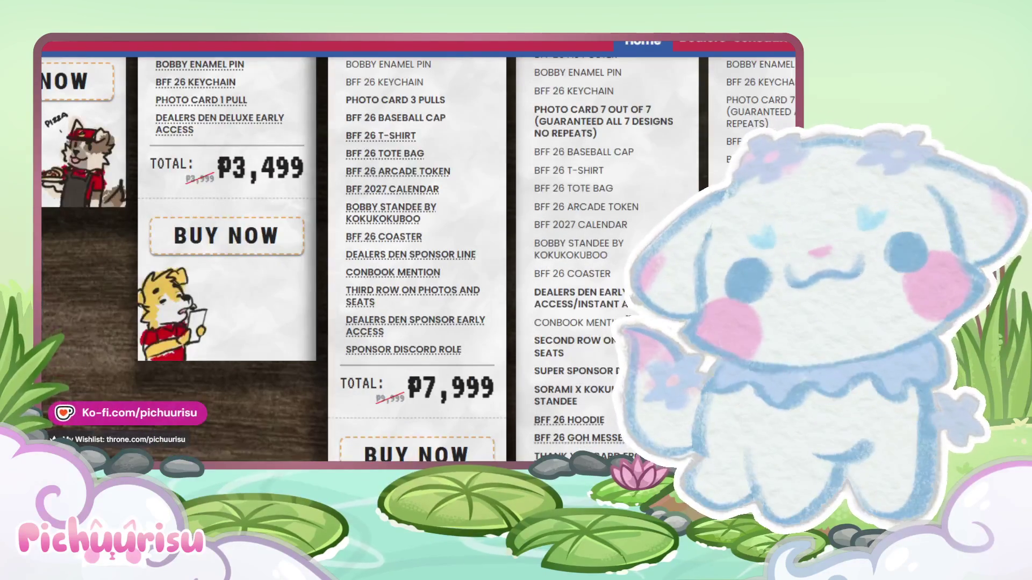
scroll(415, 302, up, 4)
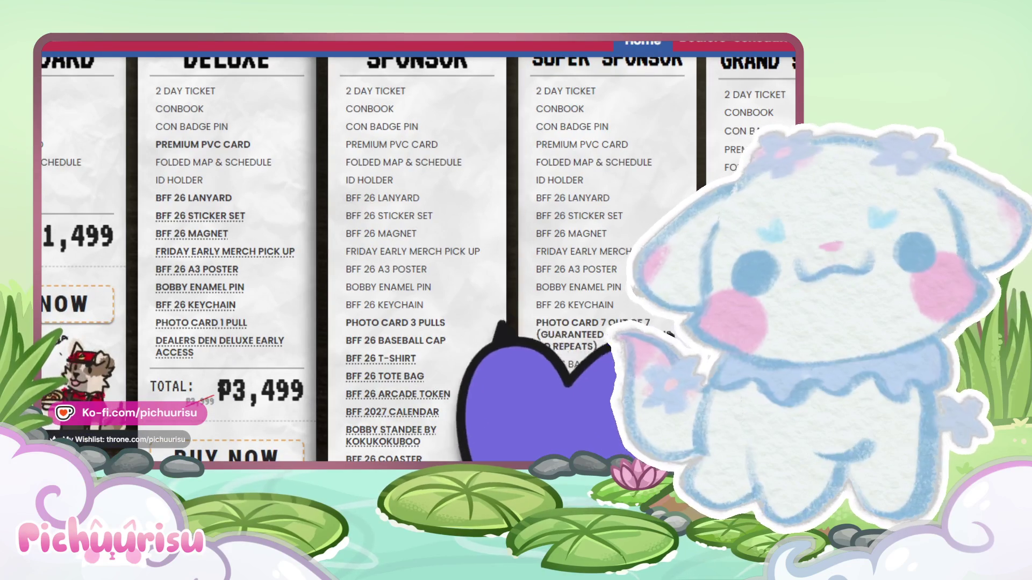
- Scroll through the ticket tiers and back up to the September 05-06 banner
scroll(419, 258, down, 2)
scroll(419, 258, down, 2)
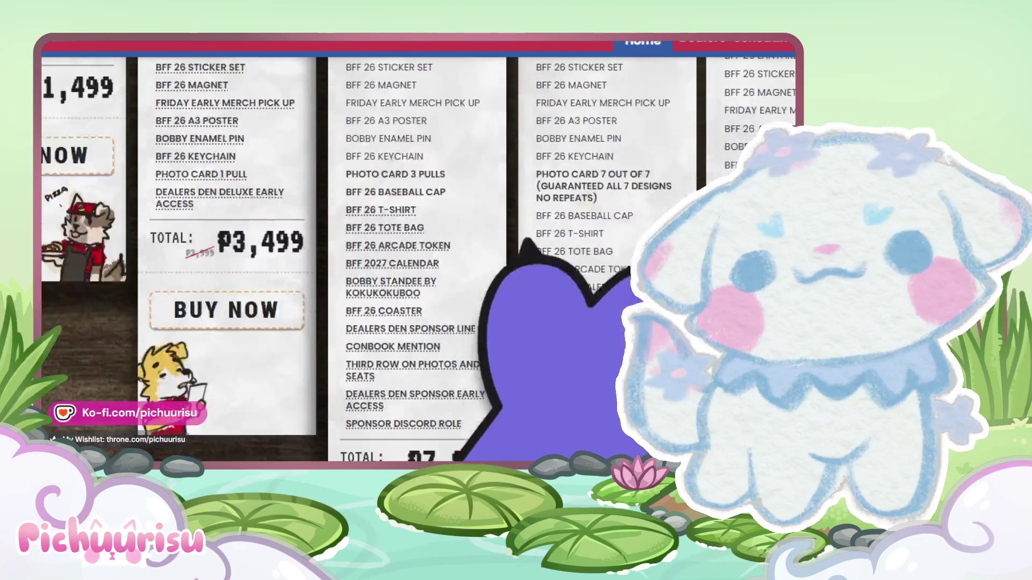
scroll(419, 258, down, 4)
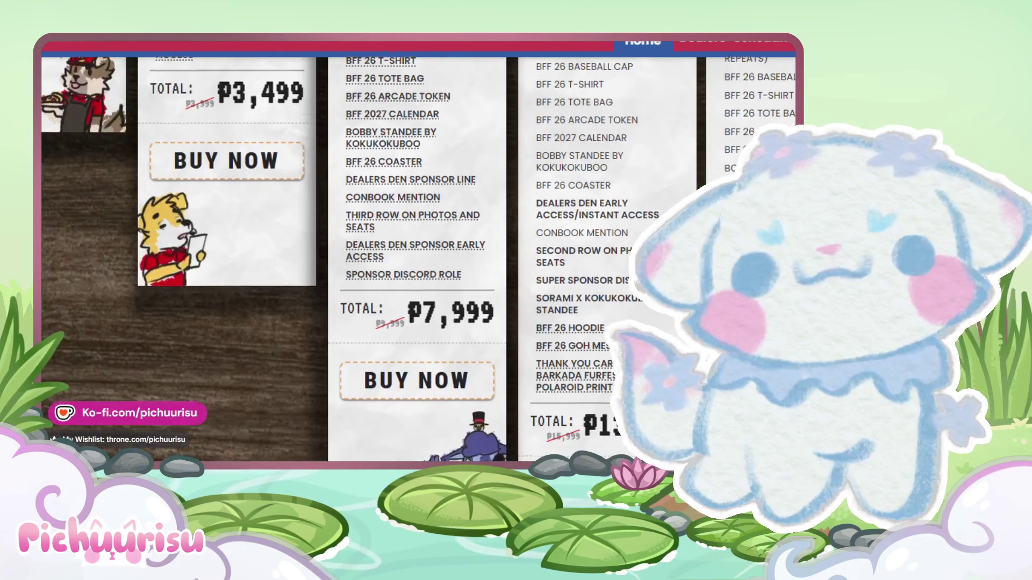
scroll(419, 258, down, 2)
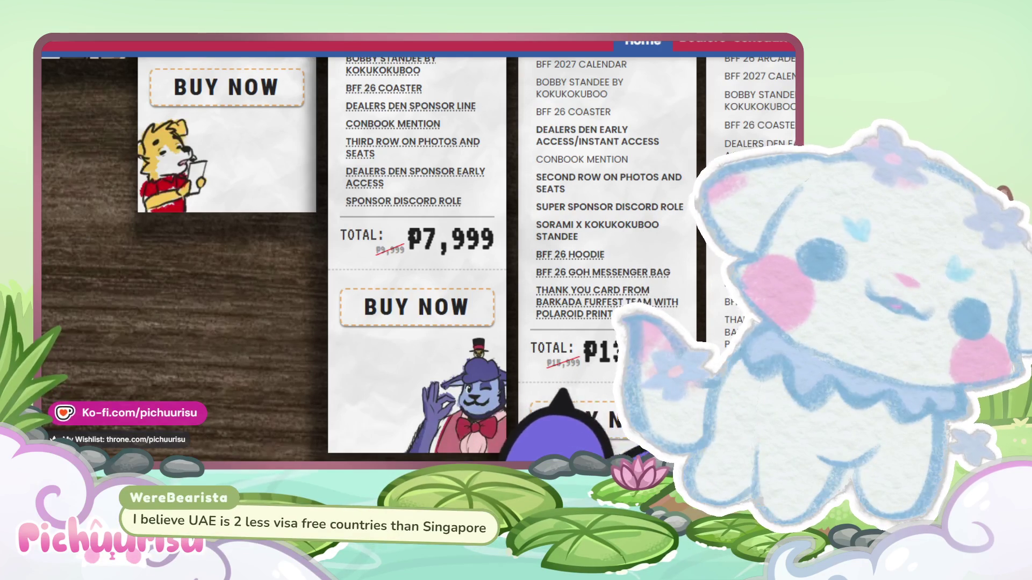
scroll(419, 258, up, 10)
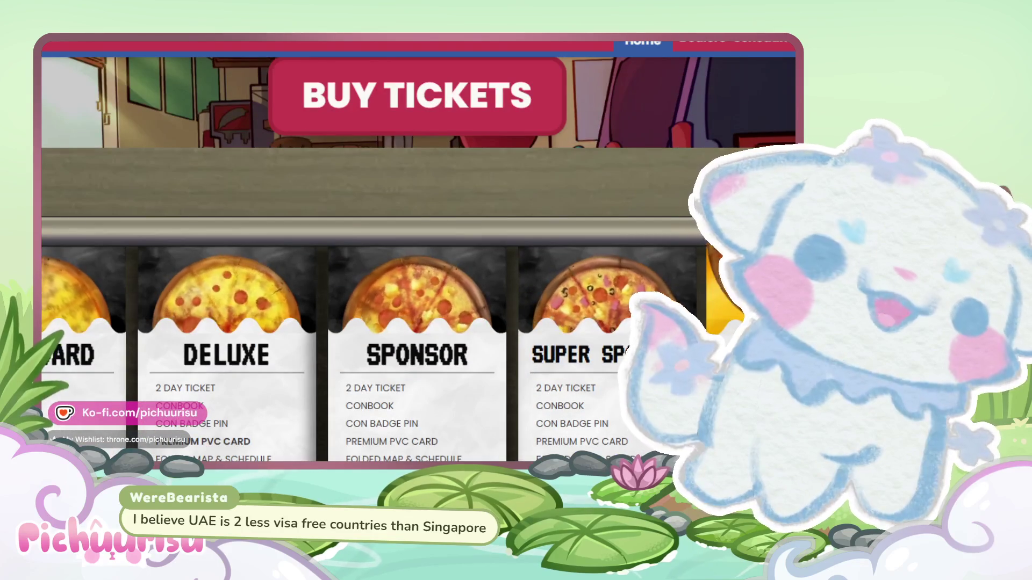
scroll(419, 258, down, 2)
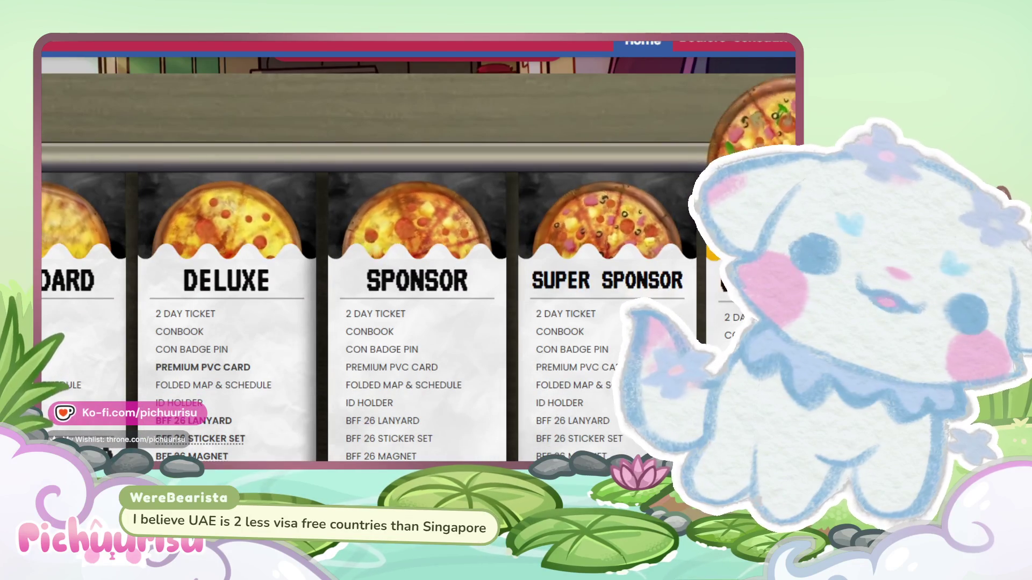
scroll(110, 302, down, 3)
scroll(110, 303, down, 5)
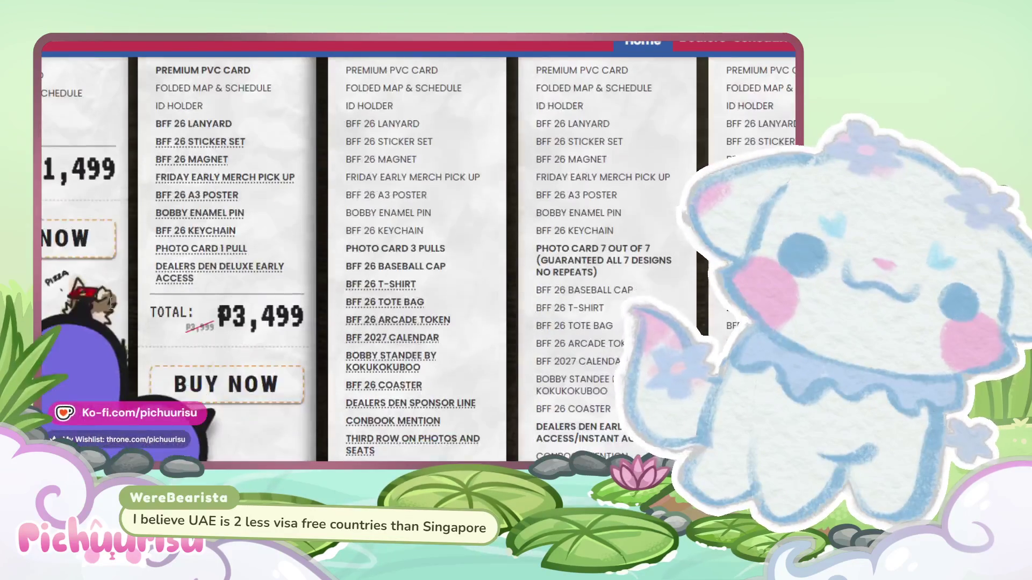
scroll(110, 302, up, 10)
scroll(120, 300, up, 1)
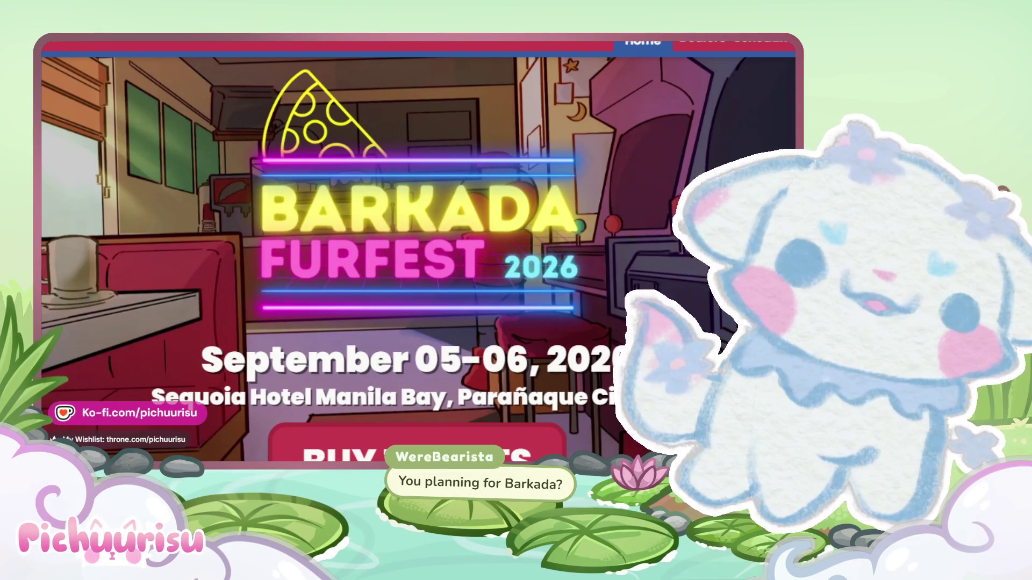
- Alt+Tab from the FurFest site back to the Clip Studio Paint cat canvas
key(alt+Tab)
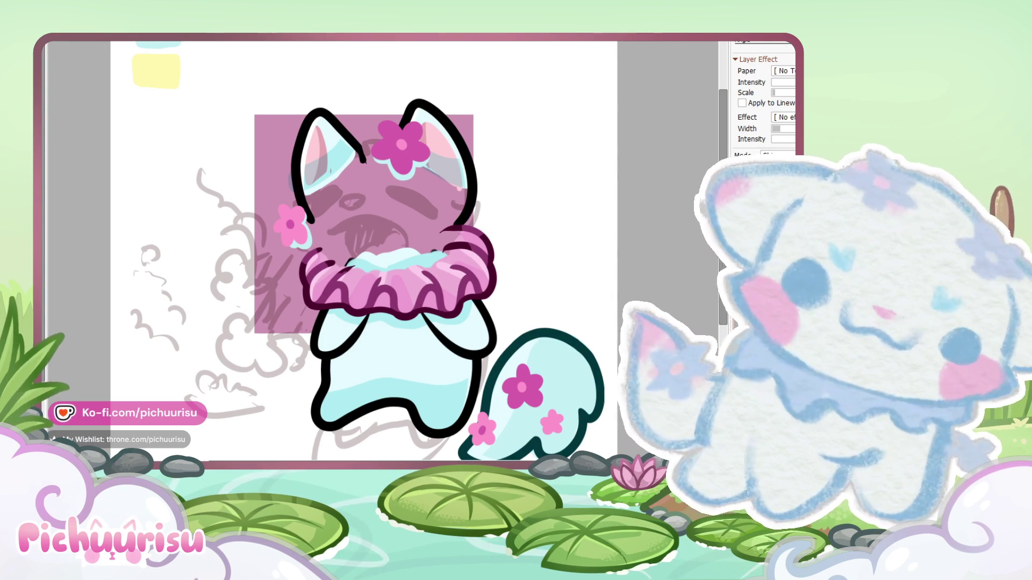
- Change the layer blending from Shine to Multiply, then Normal, and select another layer
click(776, 177)
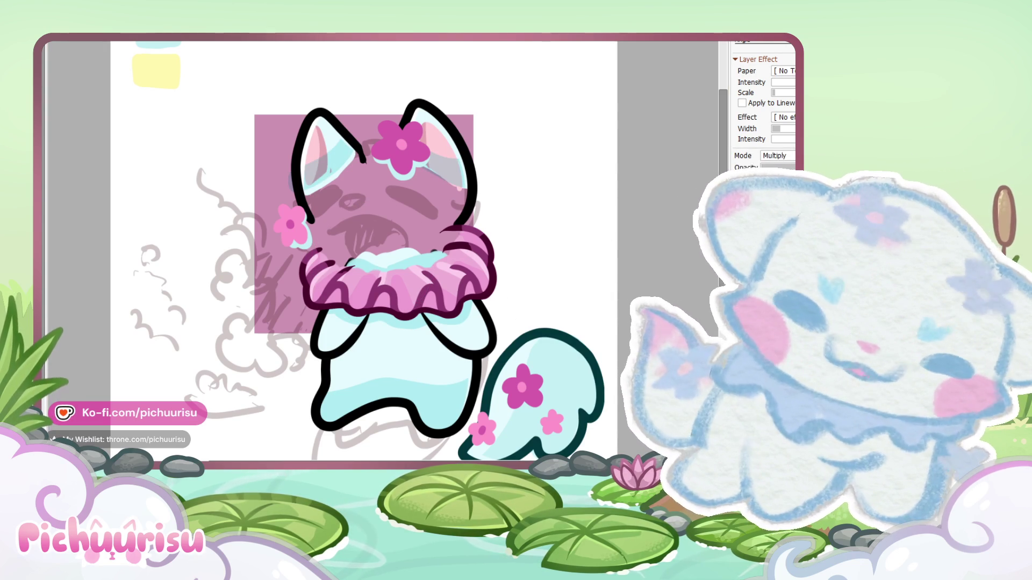
click(777, 155)
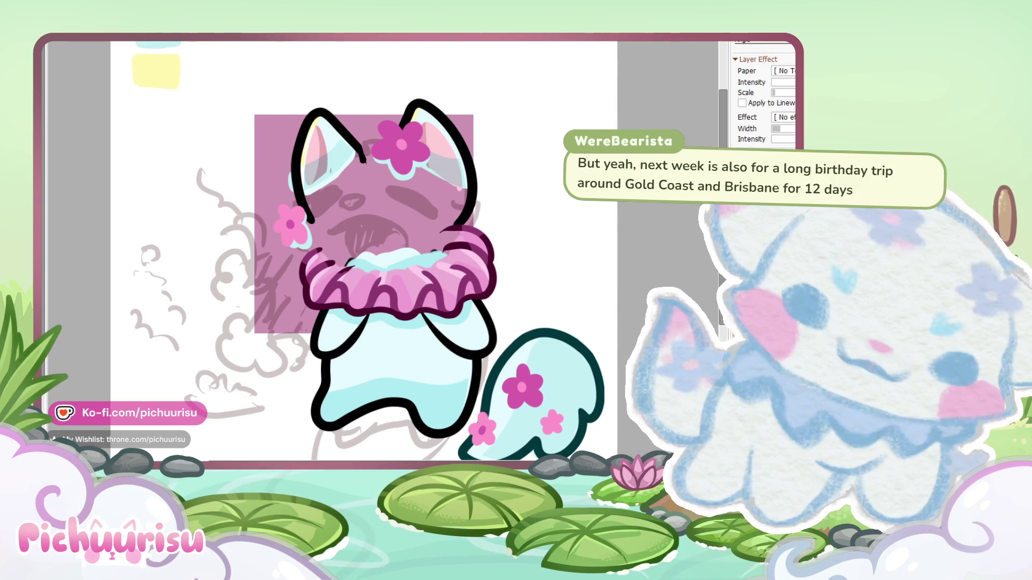
key(alt+bracketright)
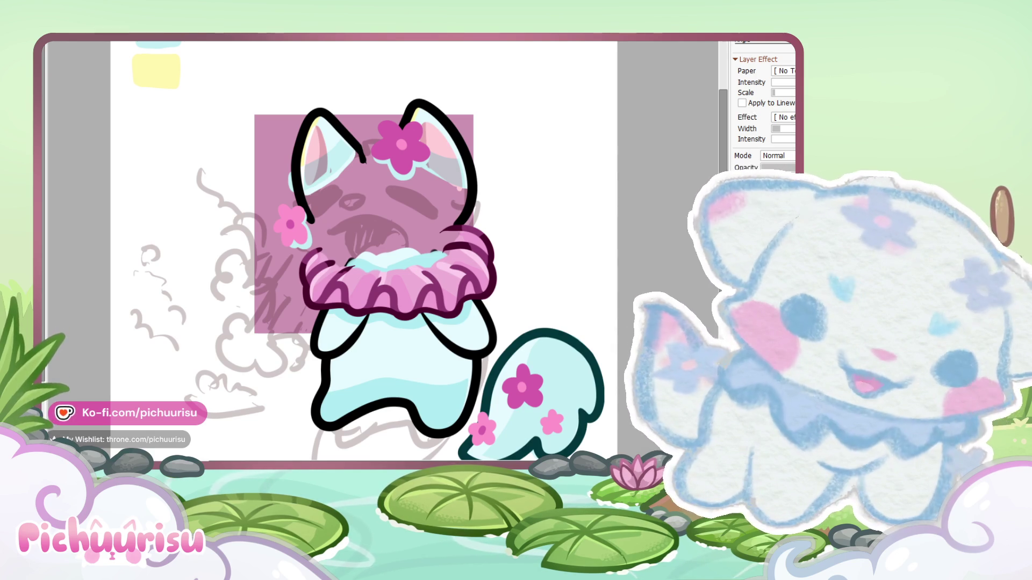
key(o)
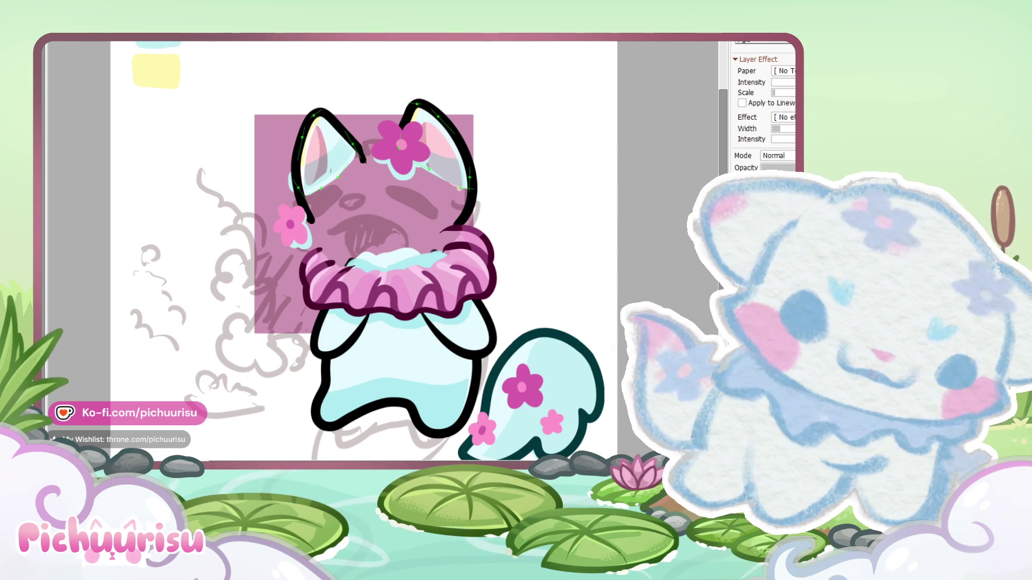
key(ctrl+z)
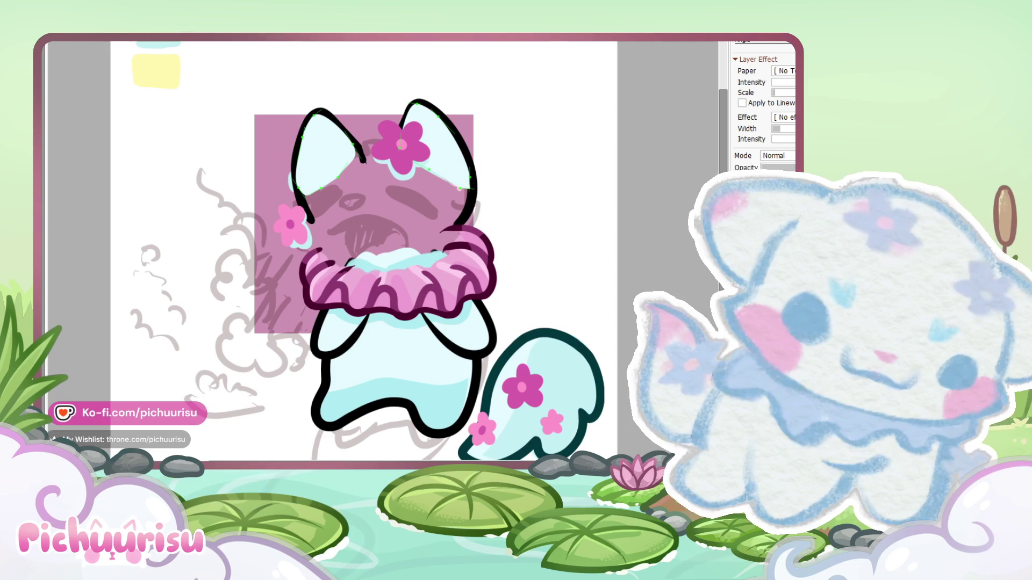
key(ctrl+y)
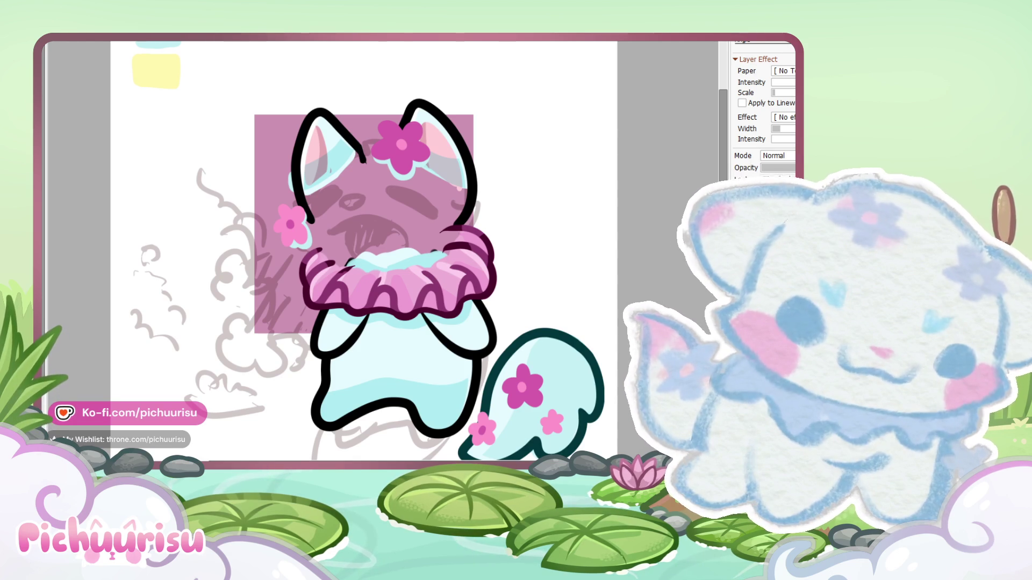
click(324, 387)
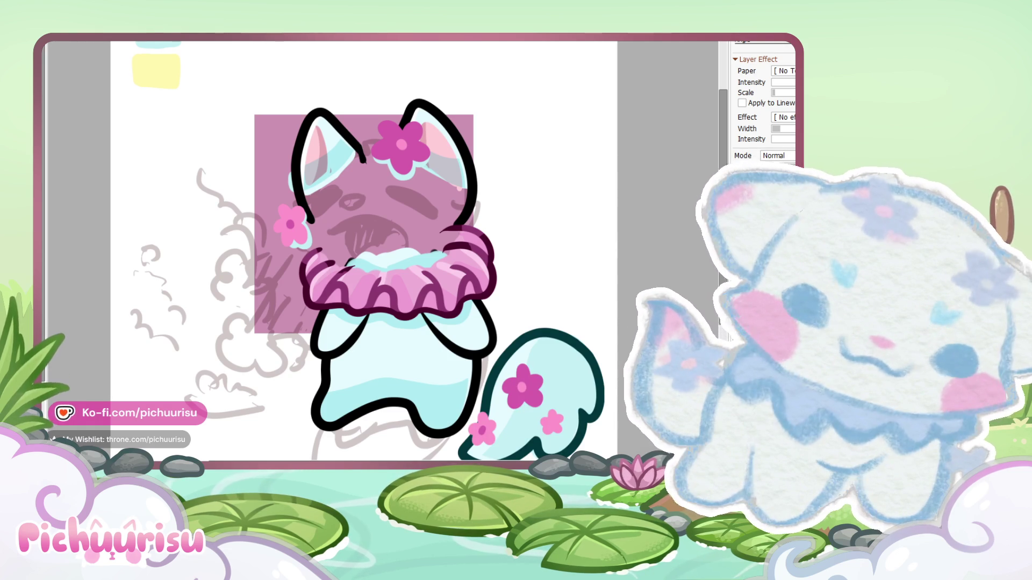
scroll(349, 192, down, 1)
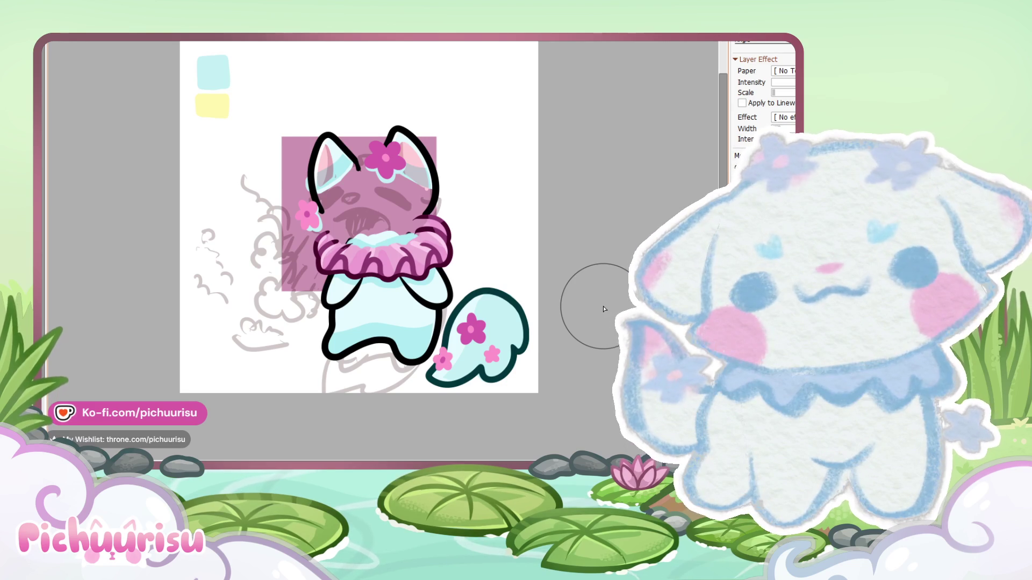
scroll(603, 309, up, 1)
scroll(603, 309, down, 1)
scroll(603, 309, up, 1)
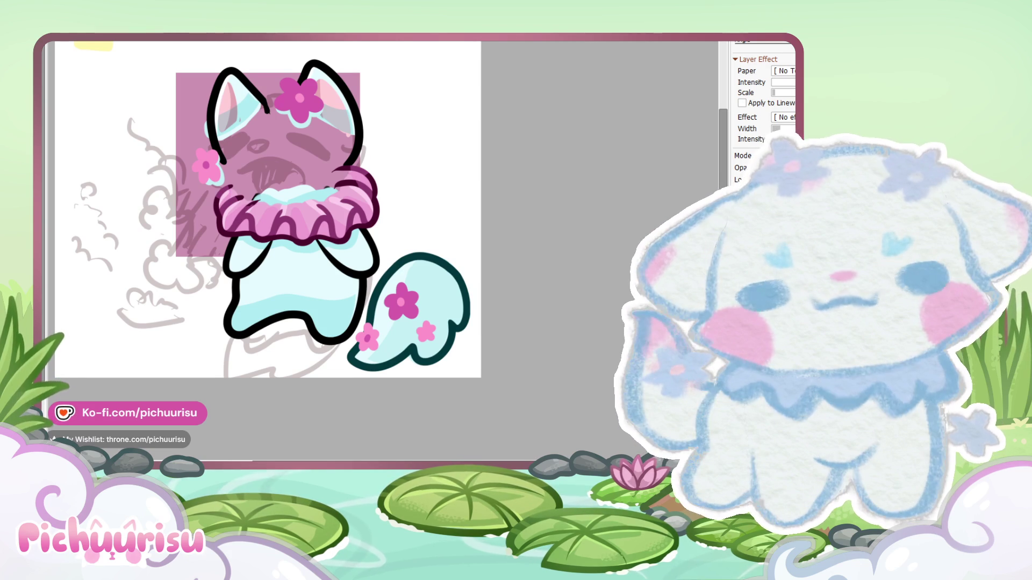
key(o)
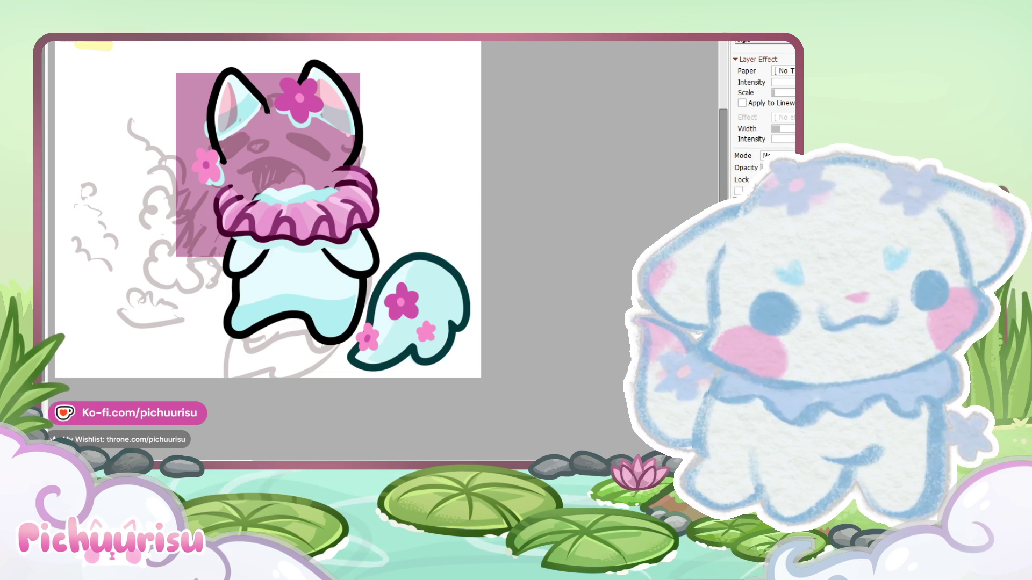
scroll(511, 237, down, 2)
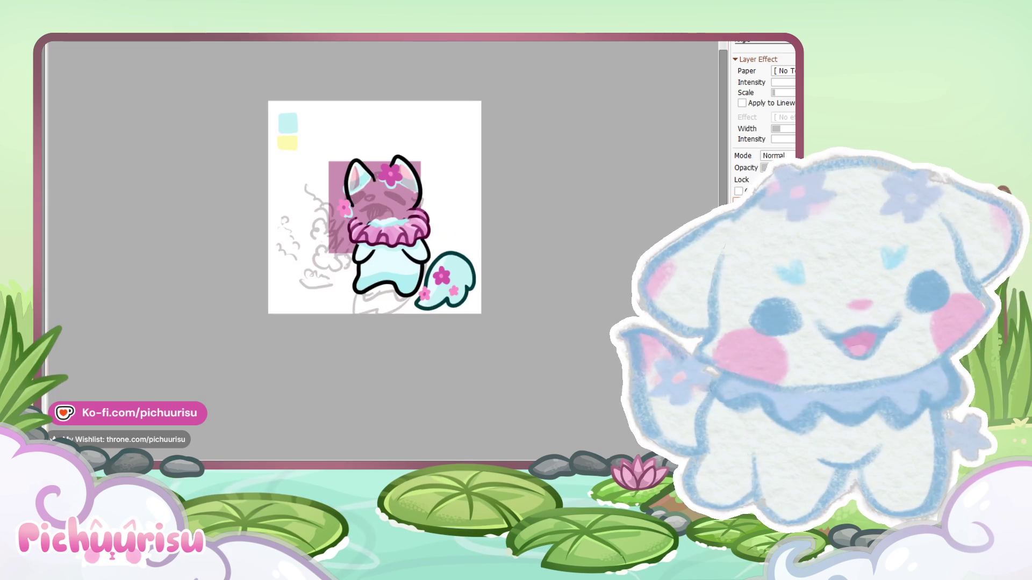
scroll(576, 334, up, 2)
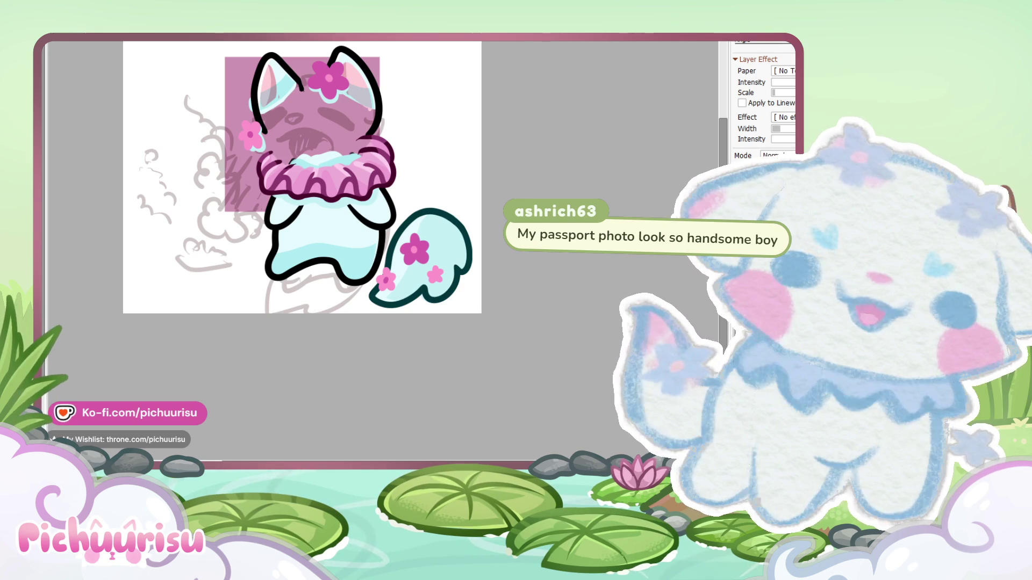
key(alt+Tab)
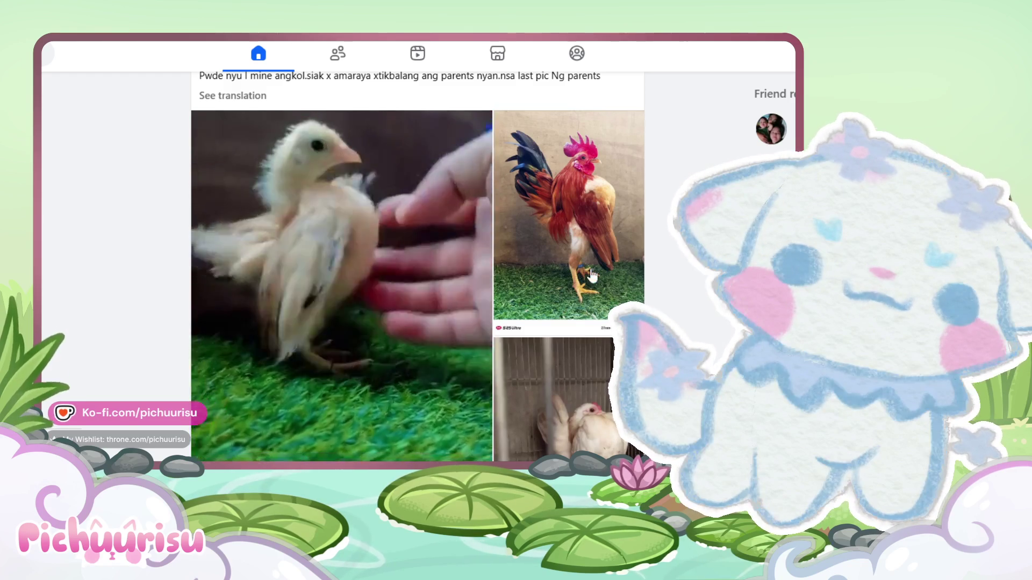
click(568, 215)
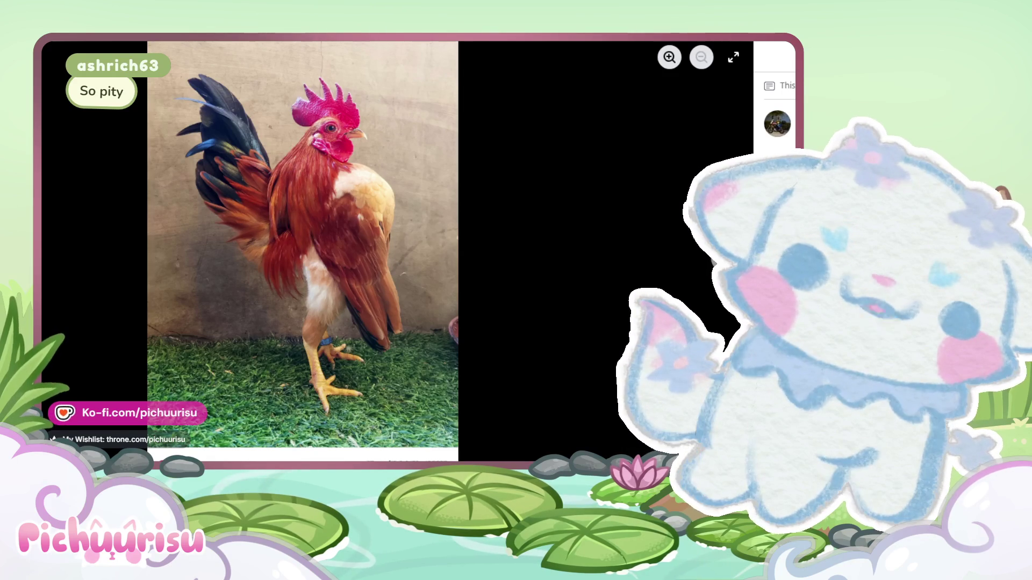
click(94, 110)
scroll(502, 269, down, 1)
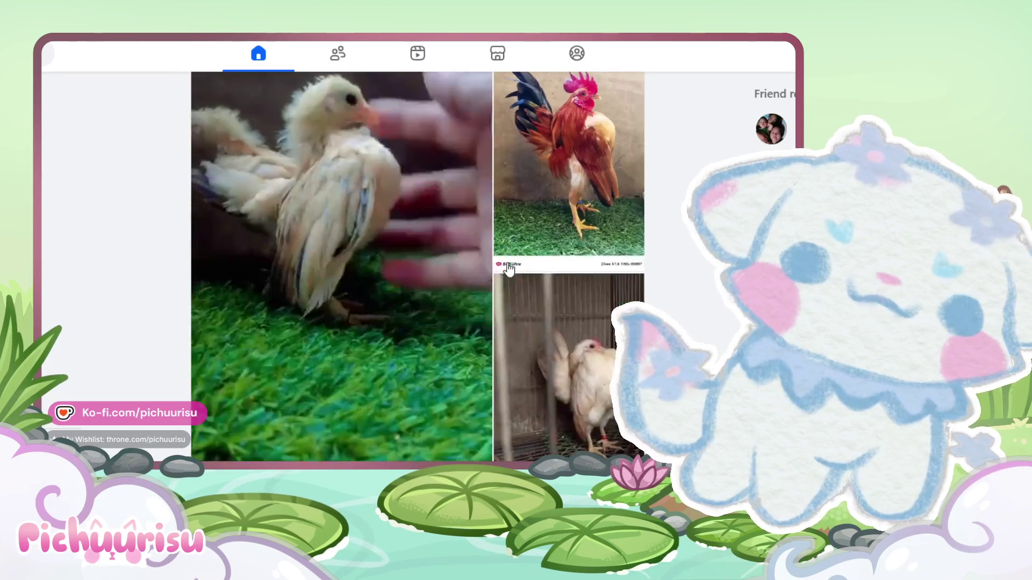
scroll(509, 269, up, 2)
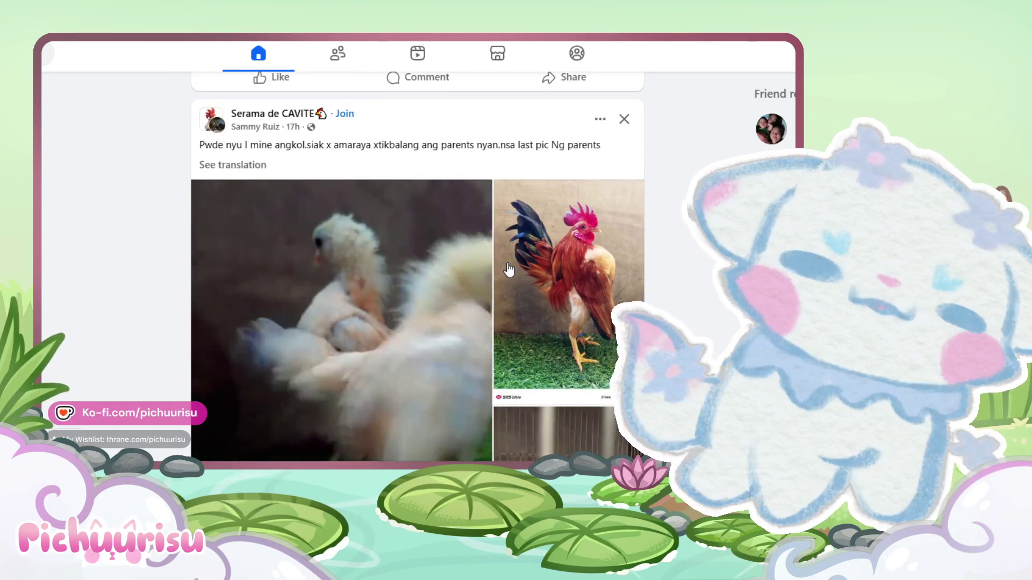
scroll(509, 271, down, 2)
scroll(509, 268, down, 1)
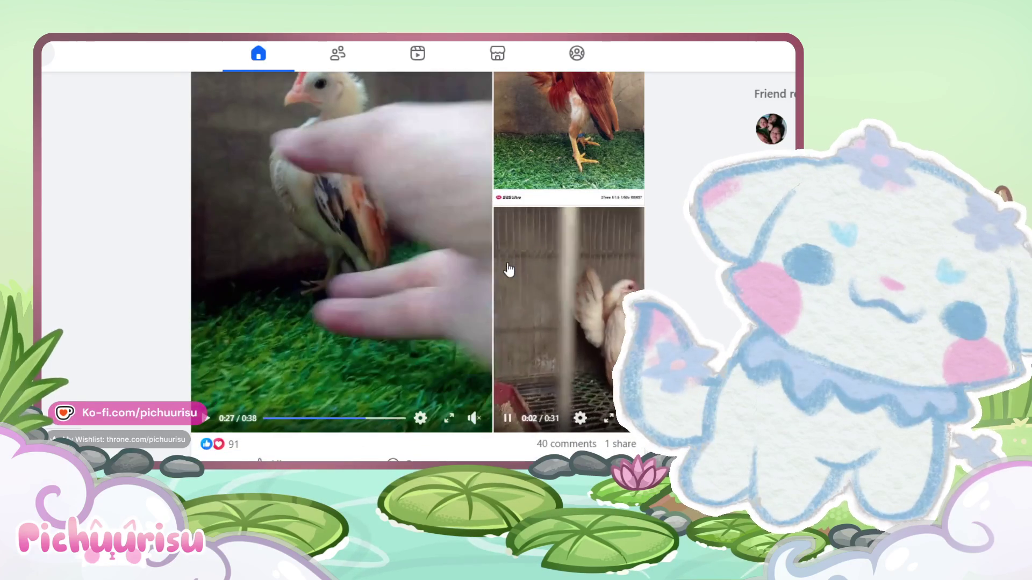
scroll(509, 269, up, 1)
scroll(508, 269, down, 1)
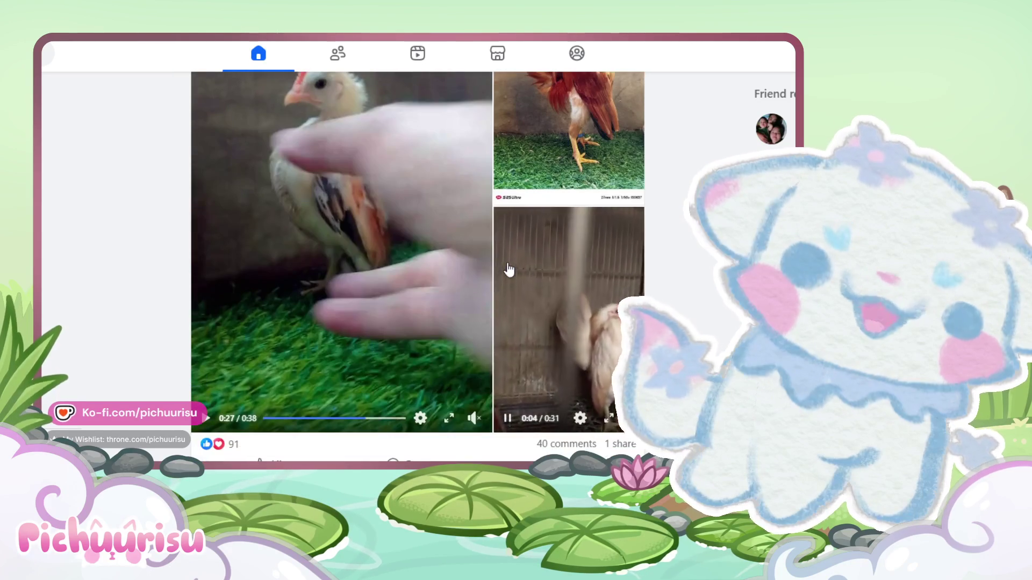
scroll(509, 269, up, 1)
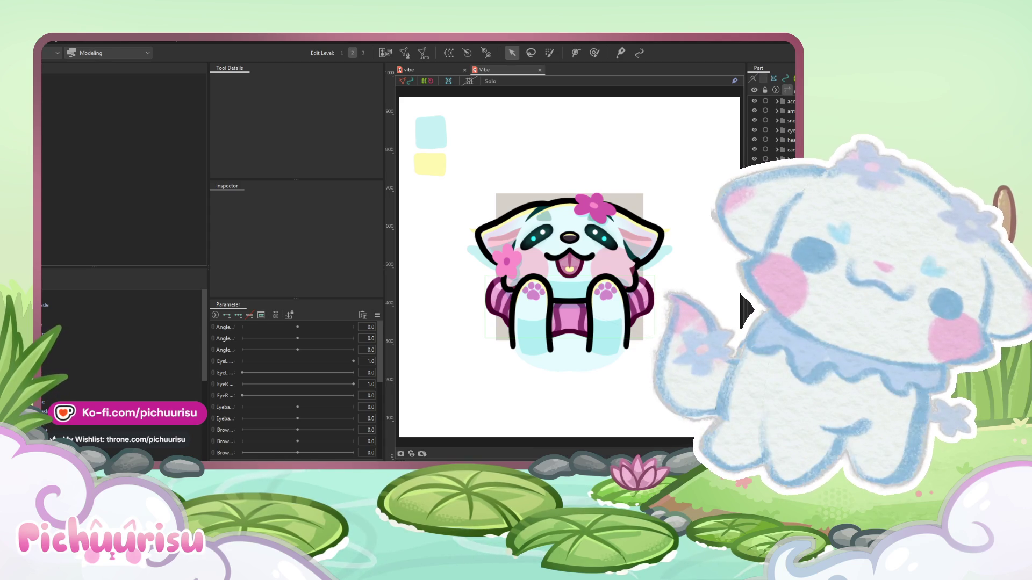
- Select the arm_shading mesh and link the first two Angle parameters into one 2D parameter
click(622, 345)
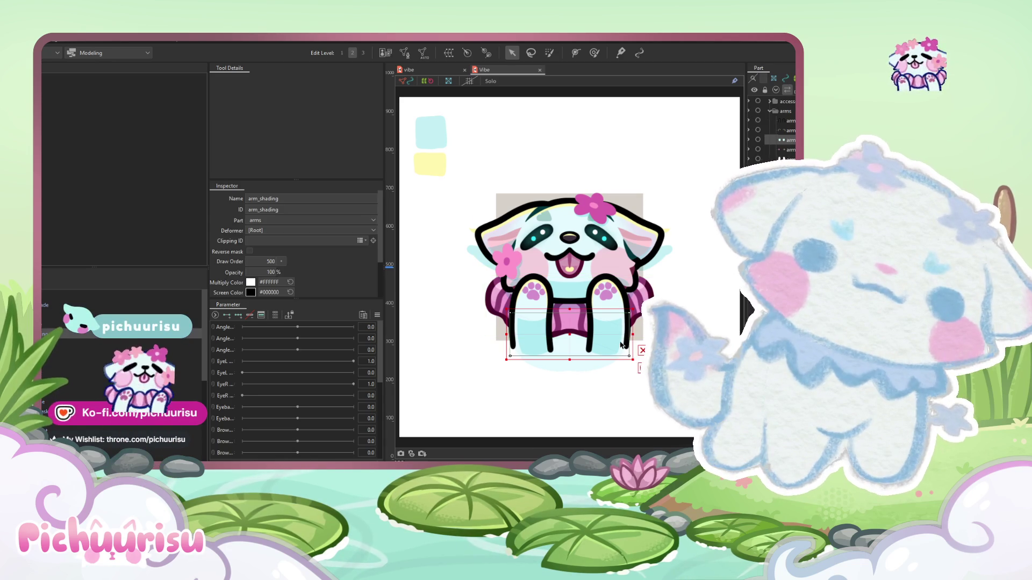
drag(569, 329, 554, 317)
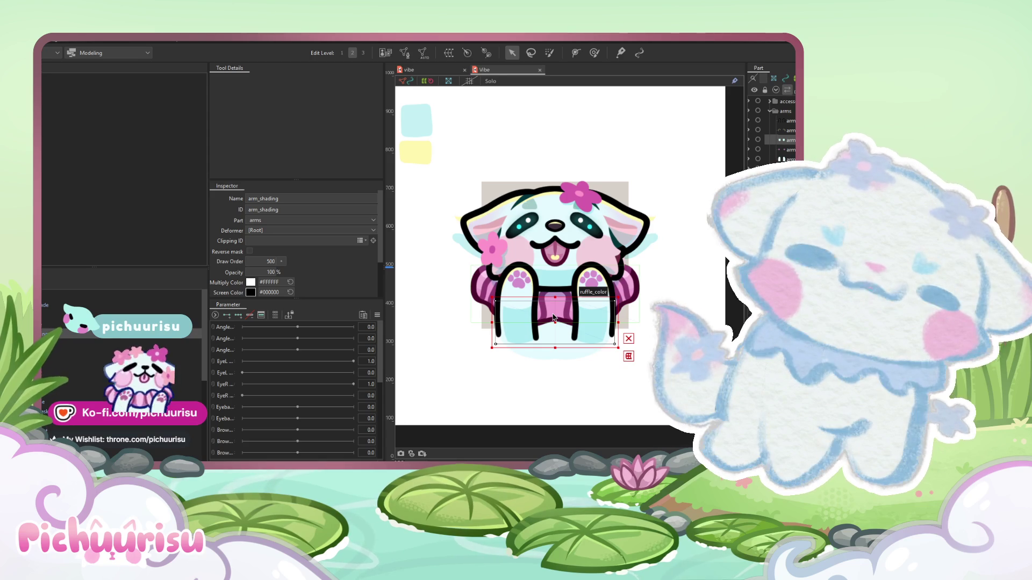
click(212, 326)
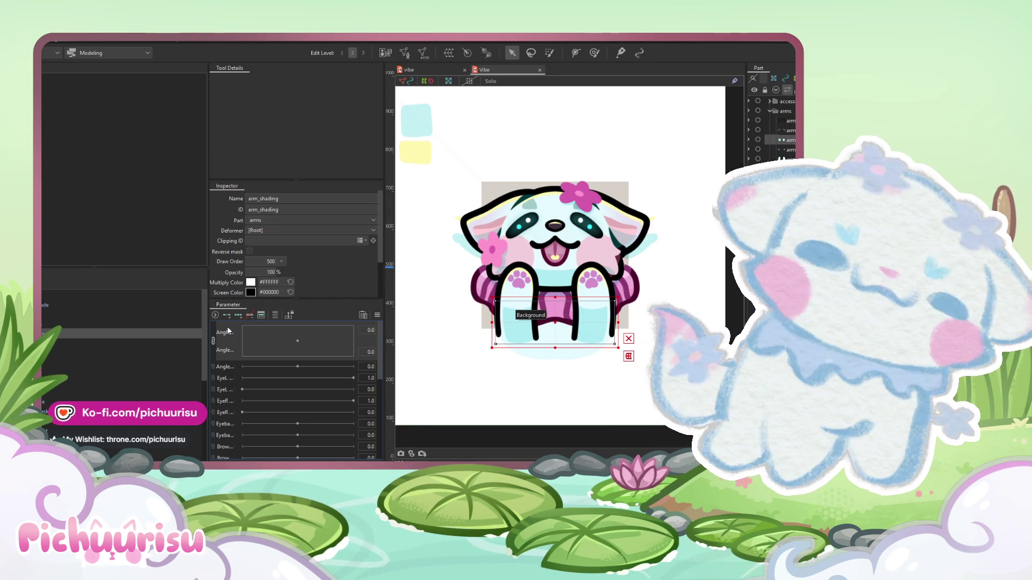
- Select the head_color mesh from among the head part's meshes
click(517, 386)
scroll(479, 257, up, 5)
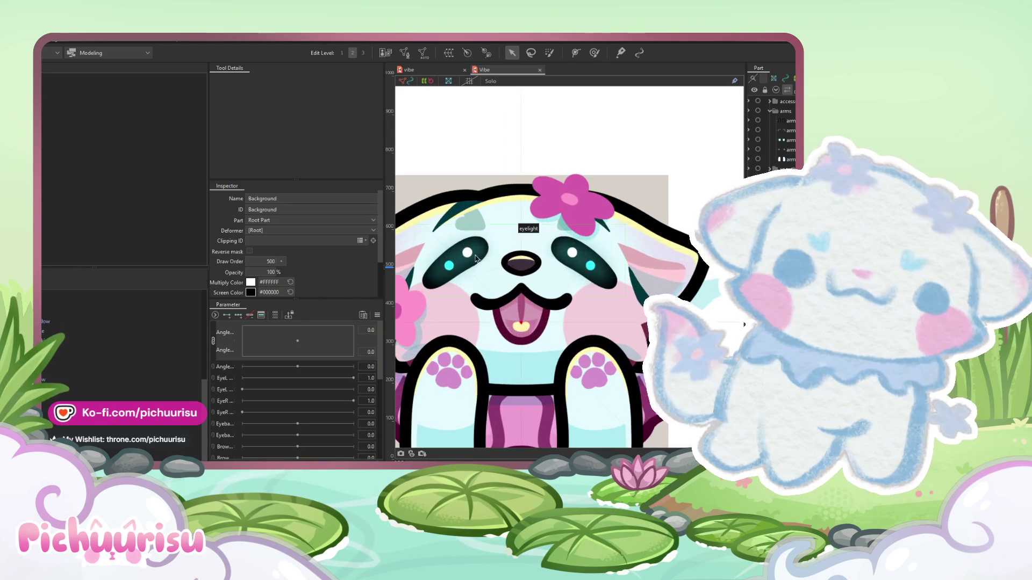
click(478, 257)
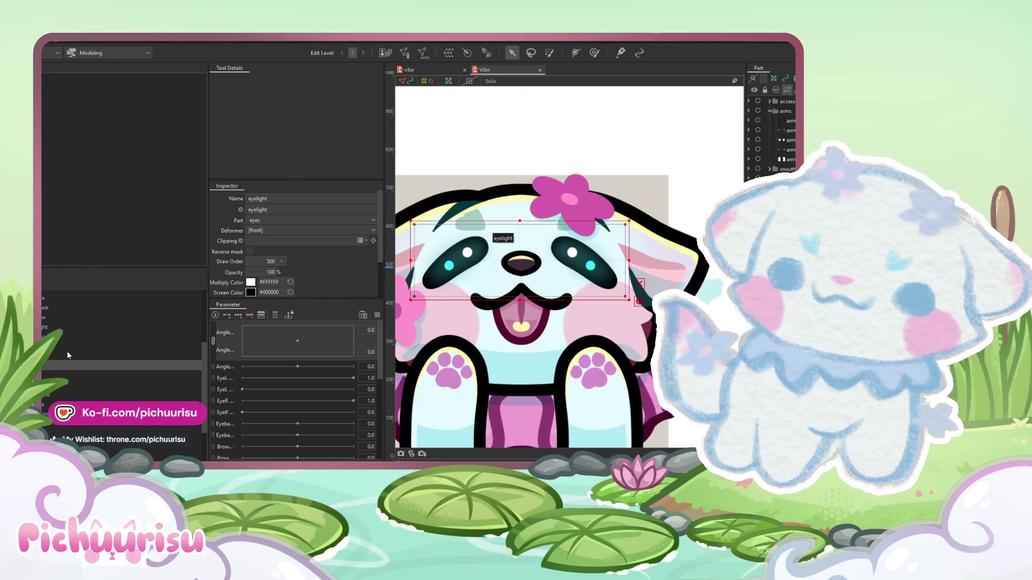
click(517, 299)
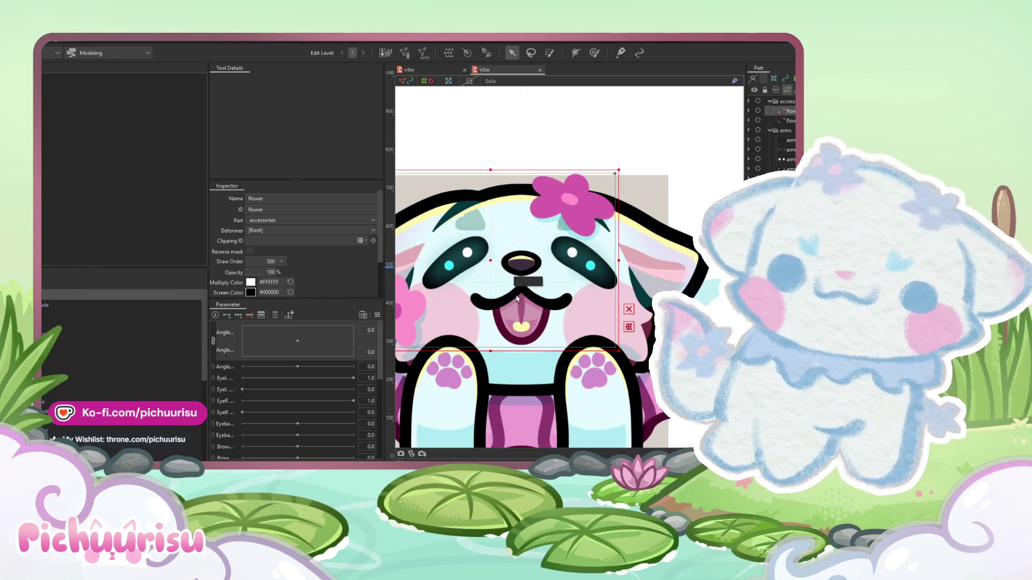
scroll(517, 298, down, 5)
scroll(420, 344, up, 5)
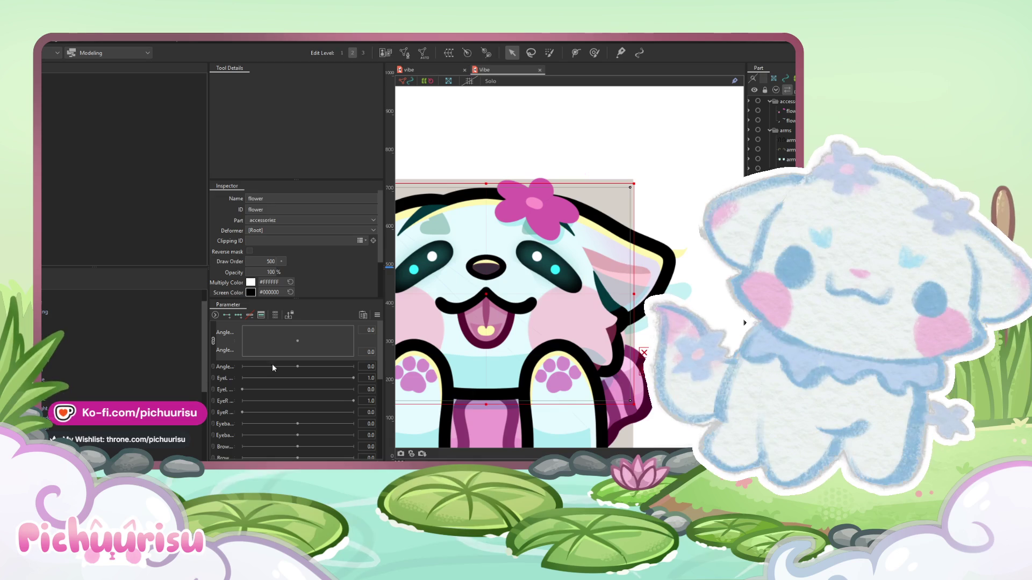
click(76, 370)
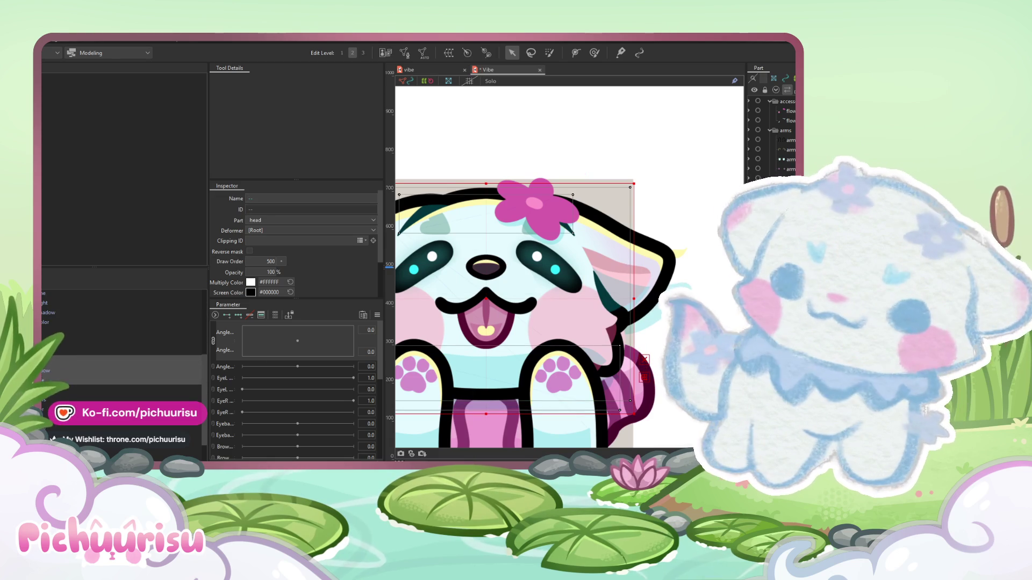
click(75, 322)
- Copy head_color's ID and paste it into head_shadow's Clipping ID
double_click(261, 210)
key(ctrl+c)
click(75, 371)
click(302, 241)
key(ctrl+v)
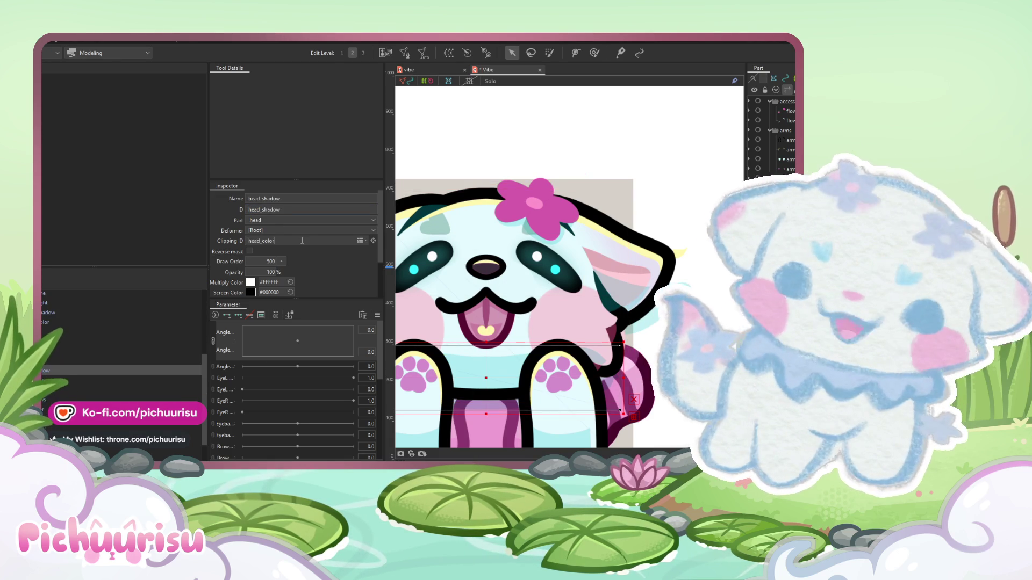
- Select all the head layers together, from head_line down
click(70, 360)
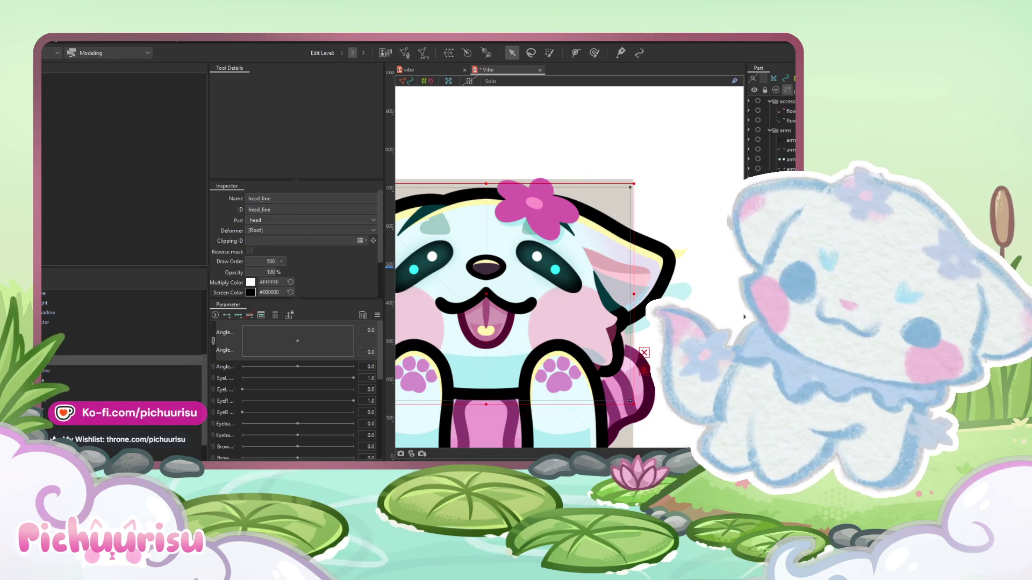
shift+click(75, 409)
scroll(646, 184, down, 3)
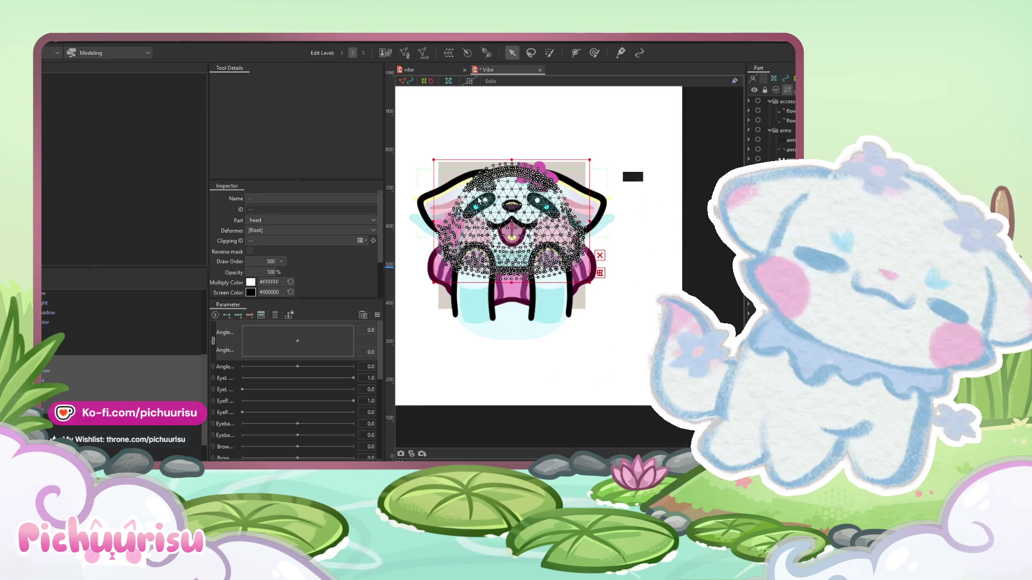
- Set the tongue_light highlight to Additive blending at 20% opacity
scroll(473, 123, up, 2)
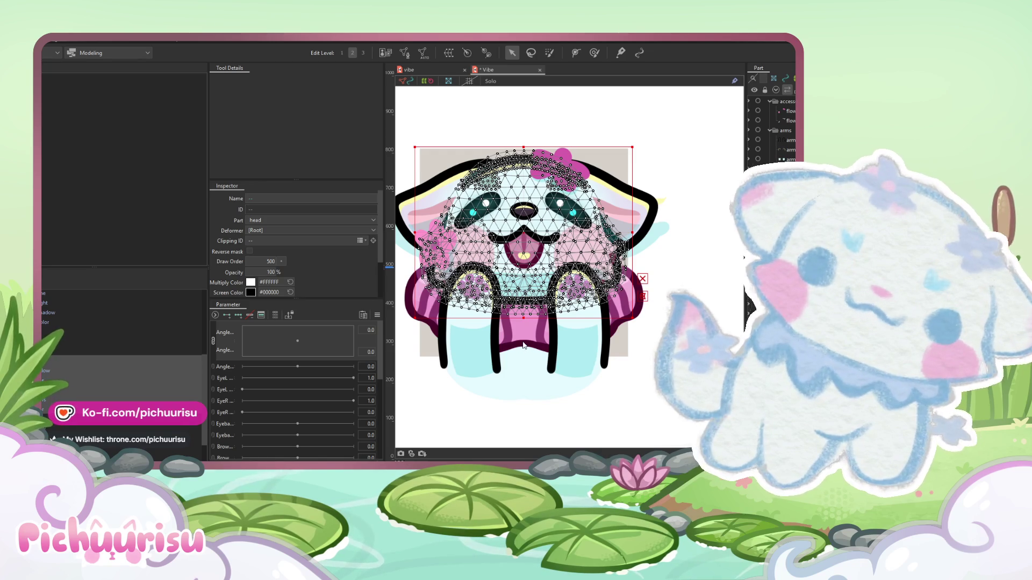
click(508, 282)
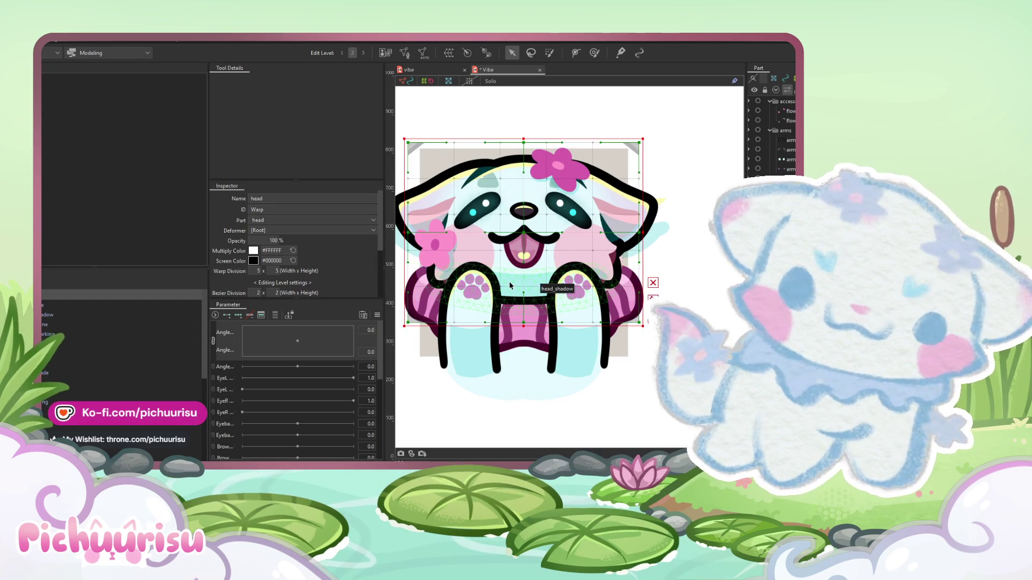
scroll(508, 281, down, 1)
scroll(523, 263, up, 5)
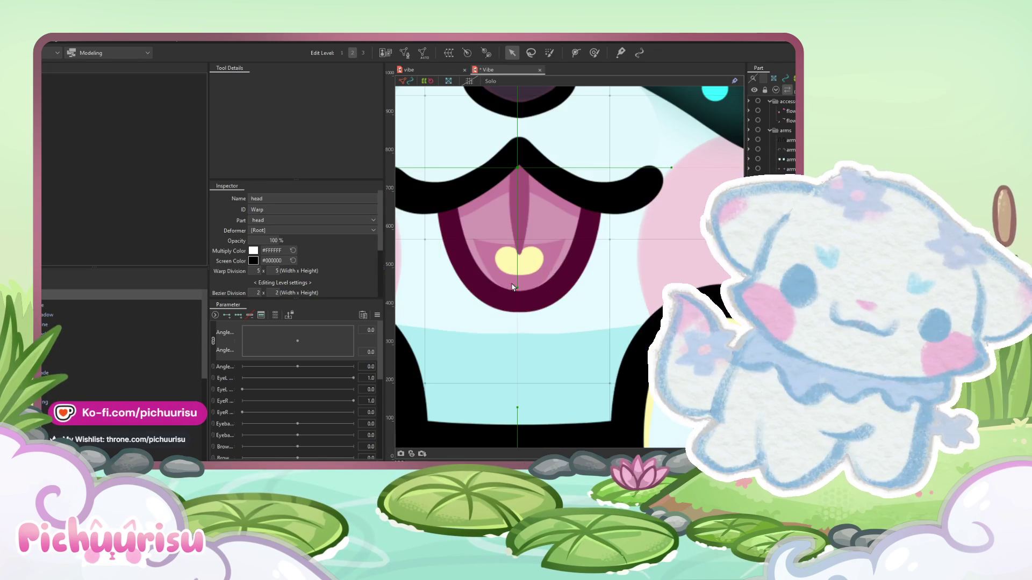
click(514, 266)
scroll(269, 269, down, 3)
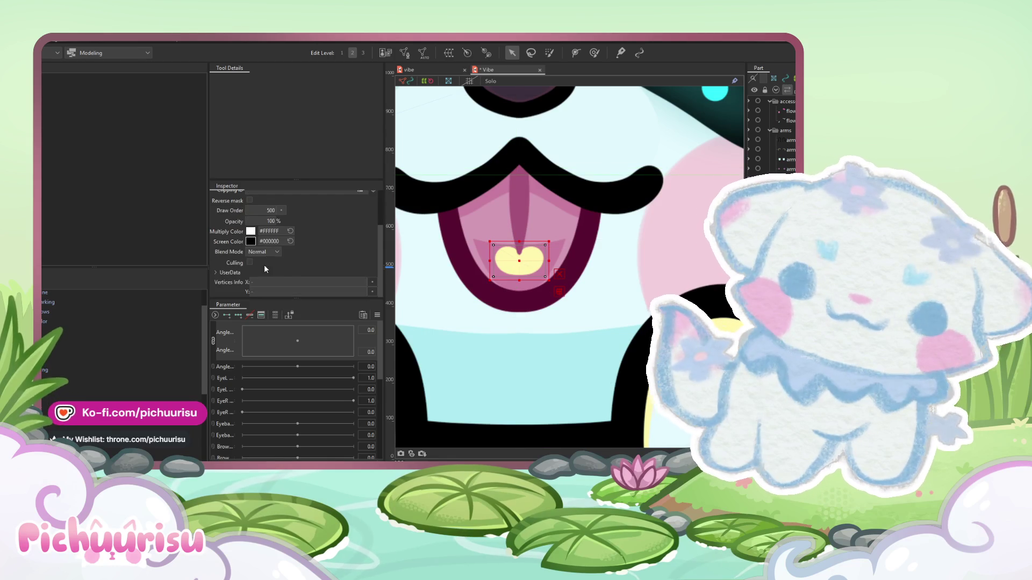
click(258, 271)
click(275, 223)
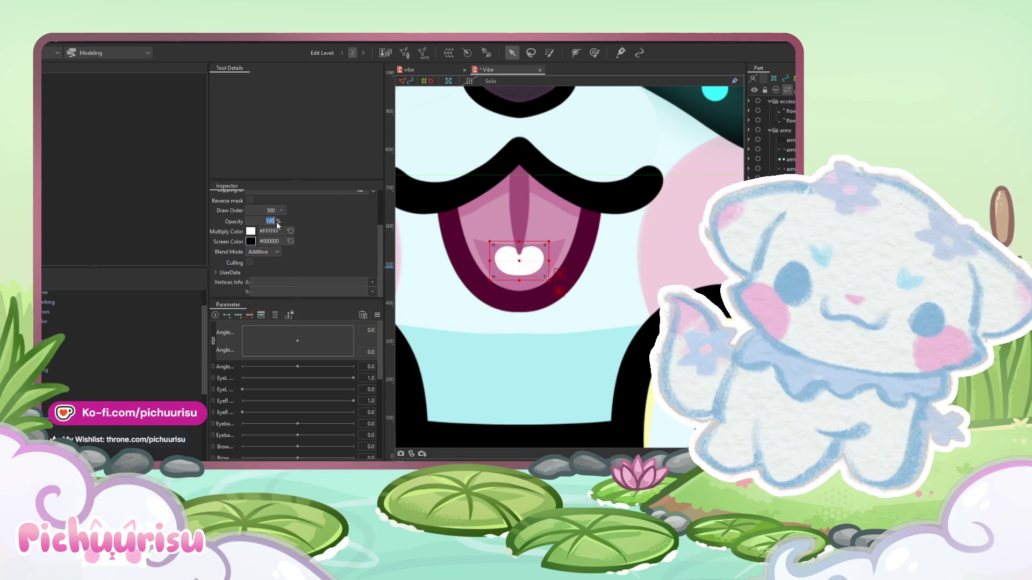
text(20)
key(Return)
scroll(516, 285, down, 10)
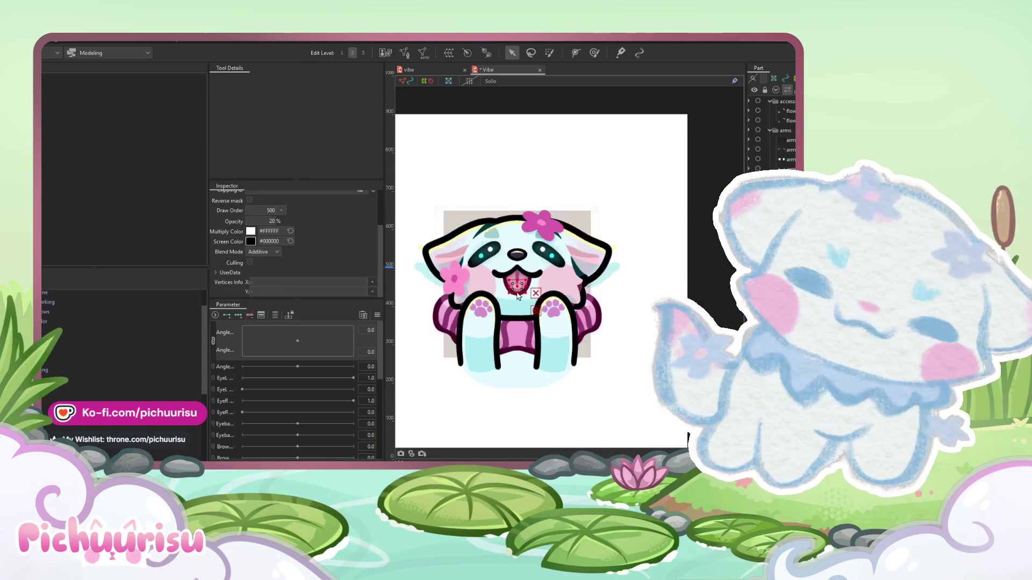
- Select the eyes, nose and mouth parts together for the face warp deformer
click(518, 280)
scroll(523, 280, up, 5)
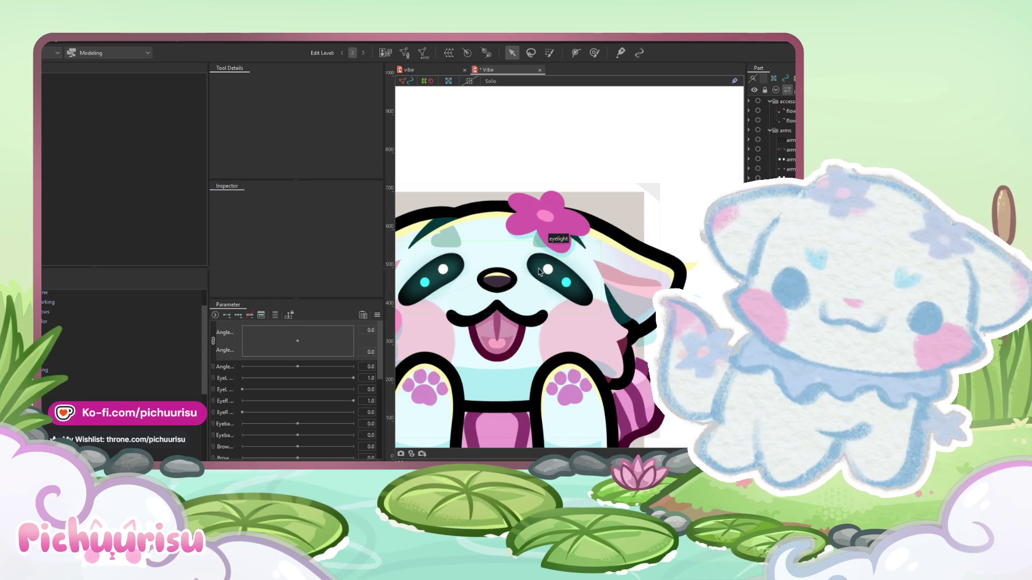
click(553, 277)
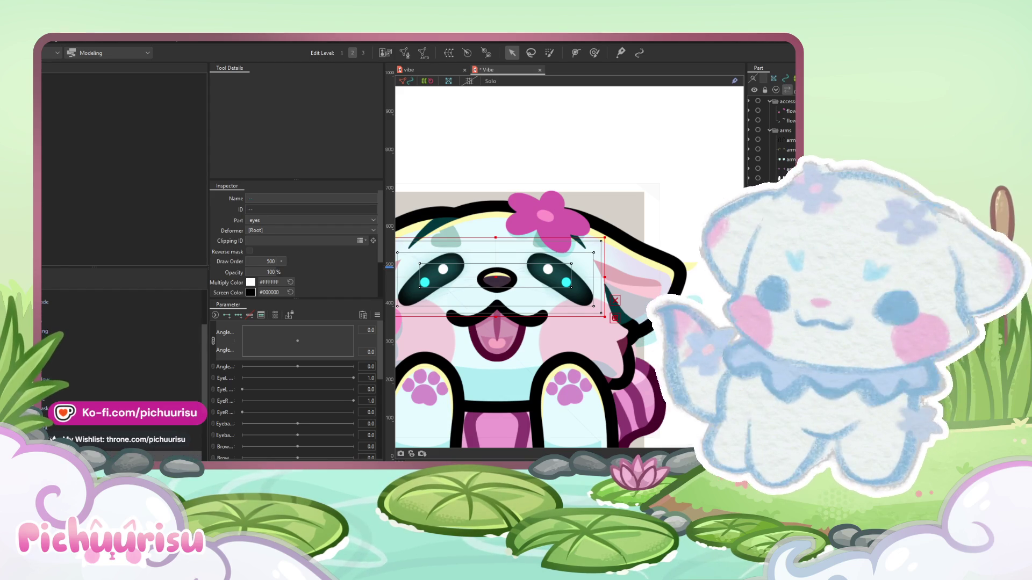
shift+click(496, 341)
shift+click(497, 278)
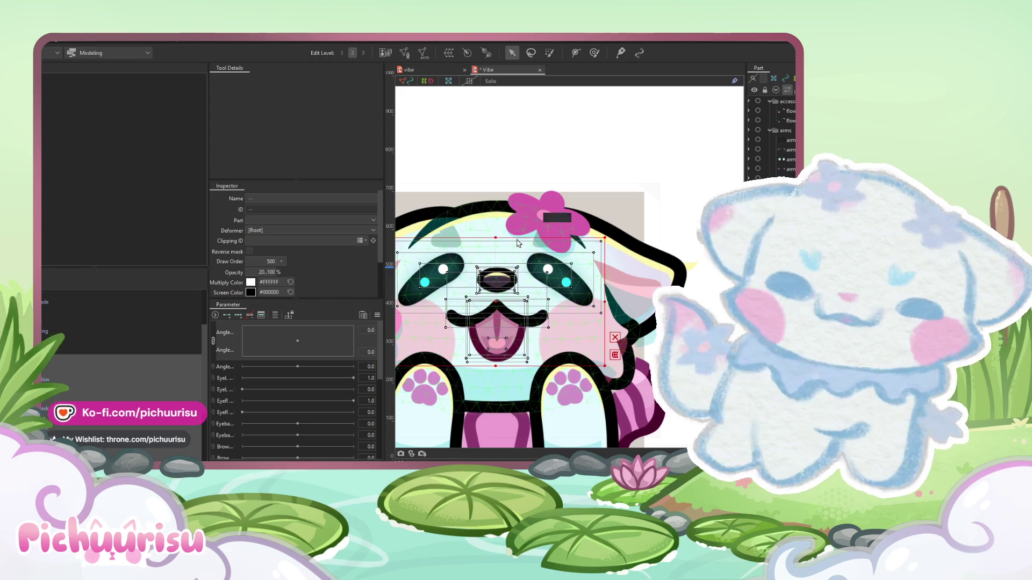
scroll(513, 222, down, 2)
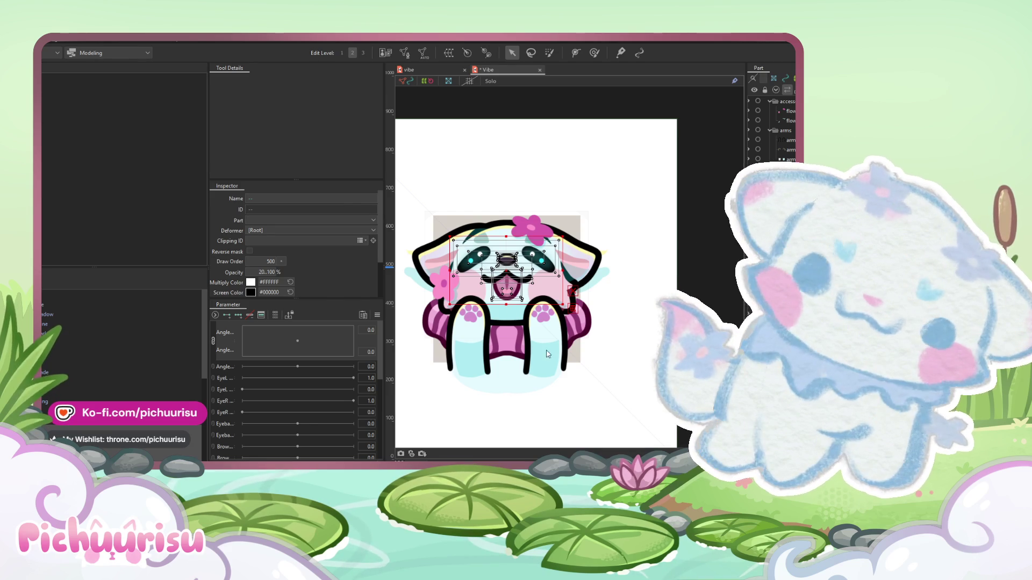
click(506, 259)
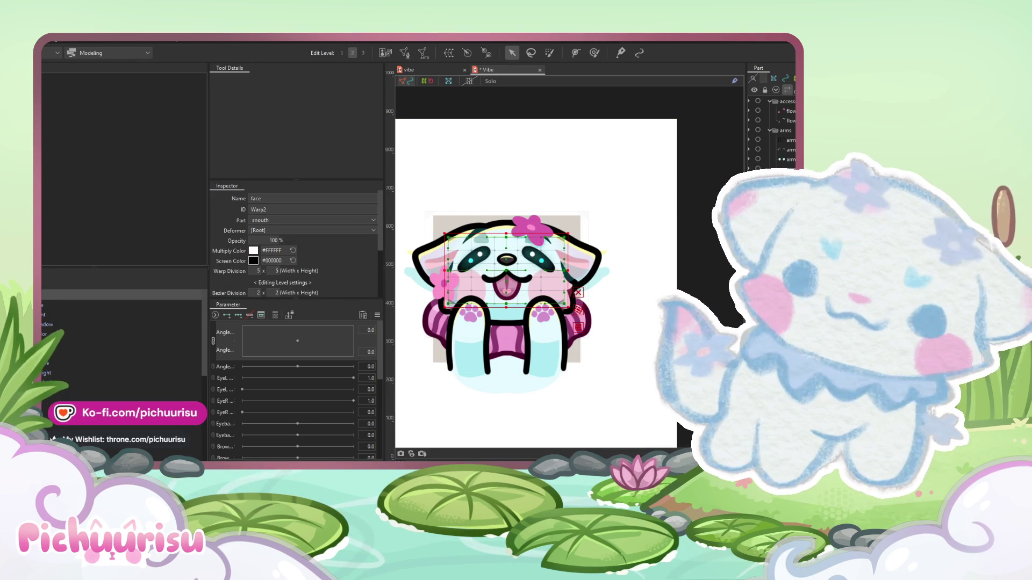
drag(452, 306, 646, 198)
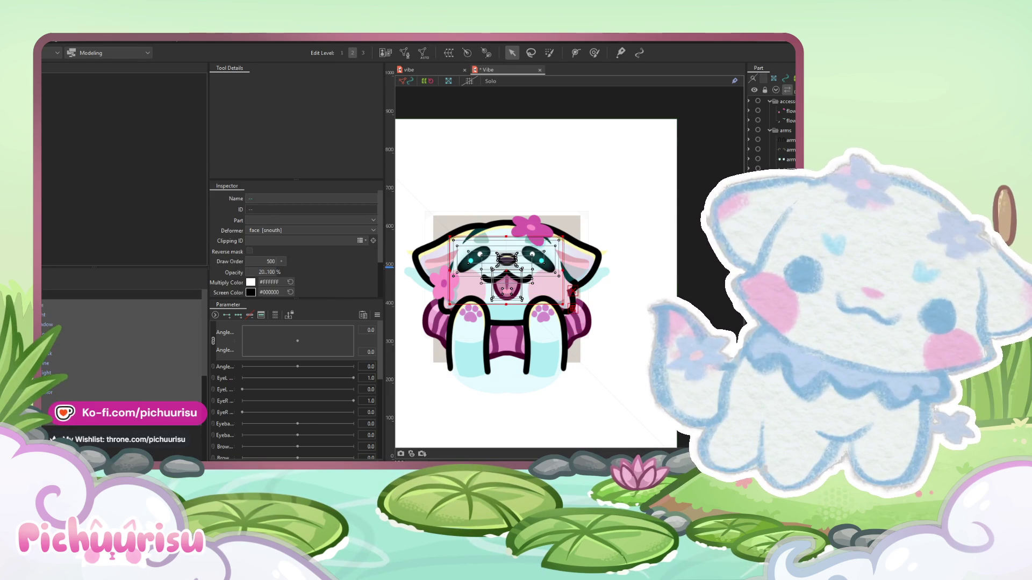
key(ctrl+a)
click(49, 354)
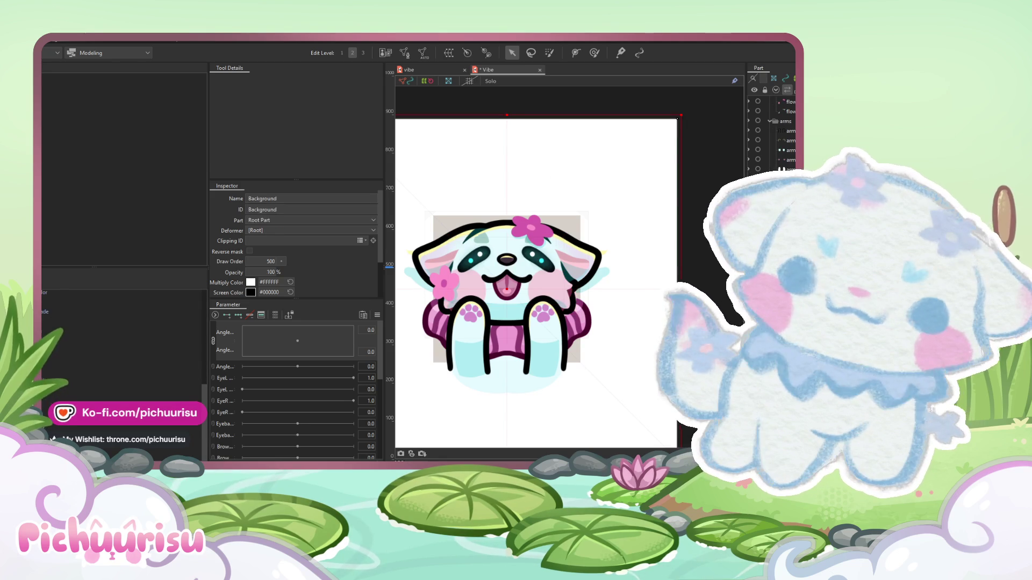
- Select all five arm layers together
click(51, 391)
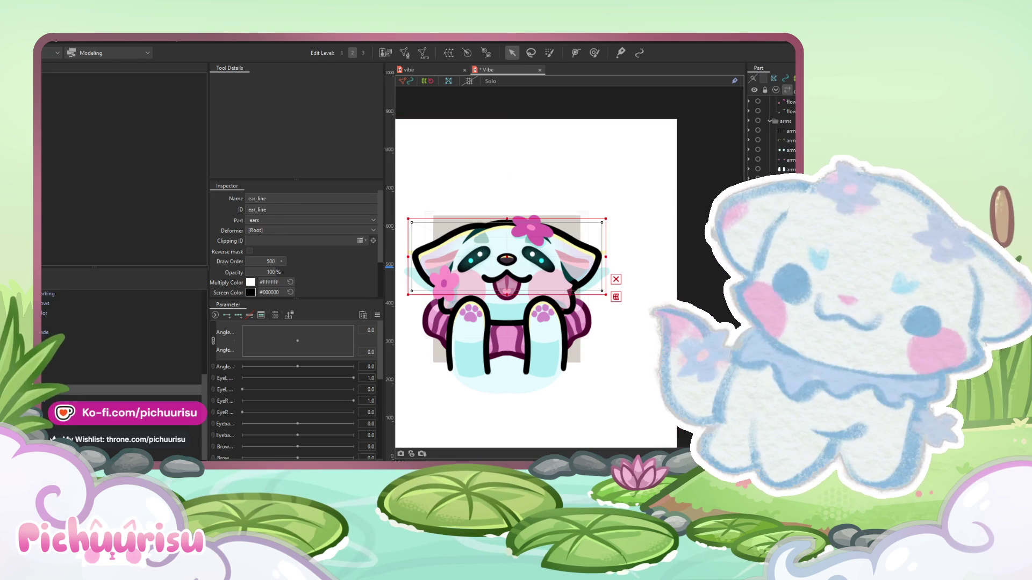
click(72, 394)
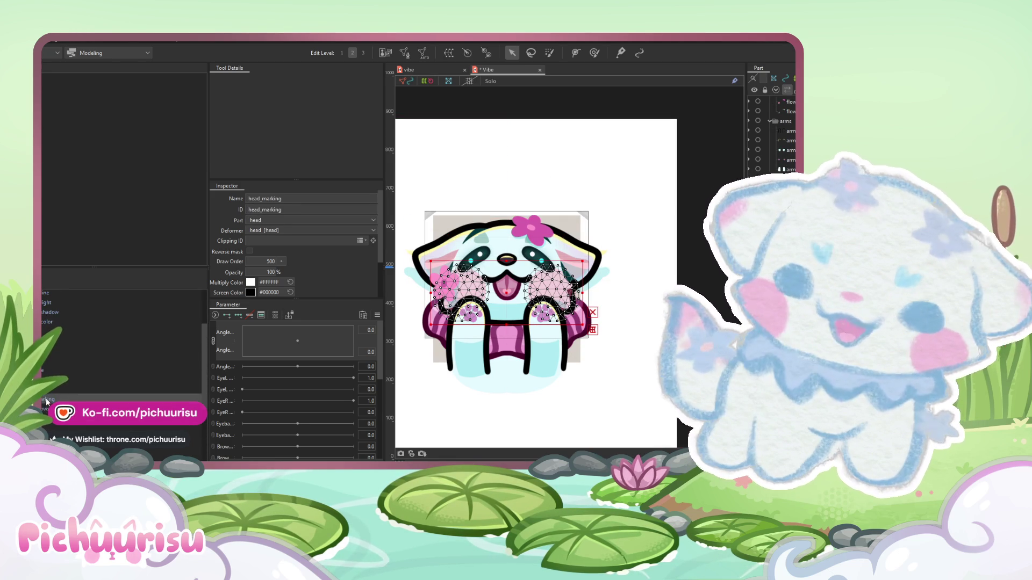
click(545, 353)
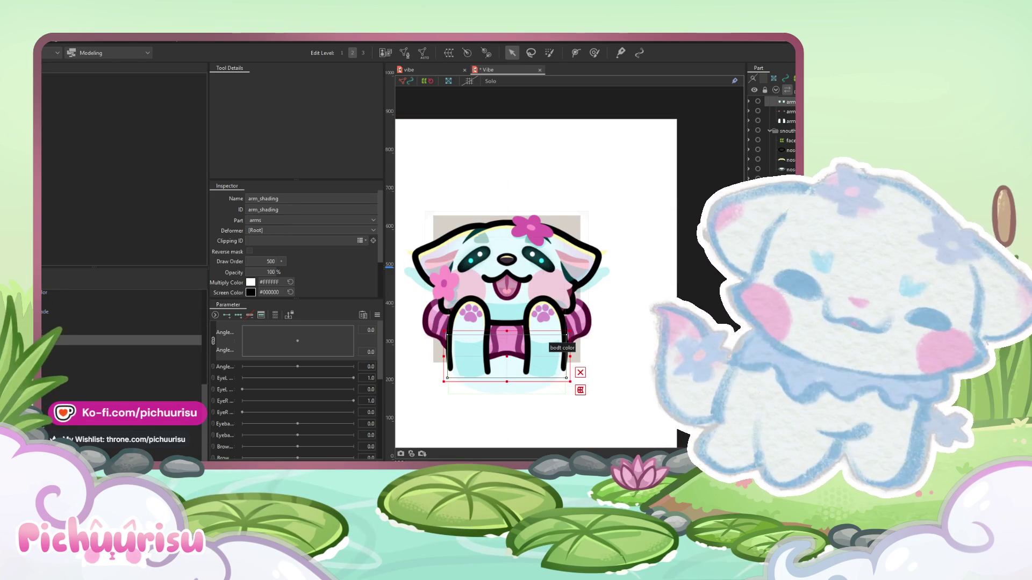
click(563, 350)
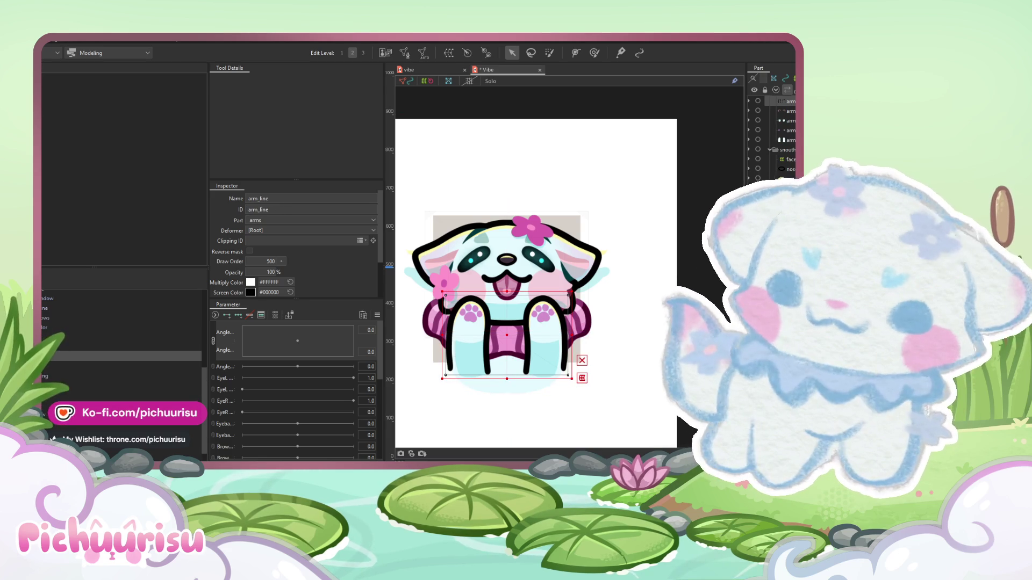
shift+click(787, 130)
scroll(481, 298, up, 2)
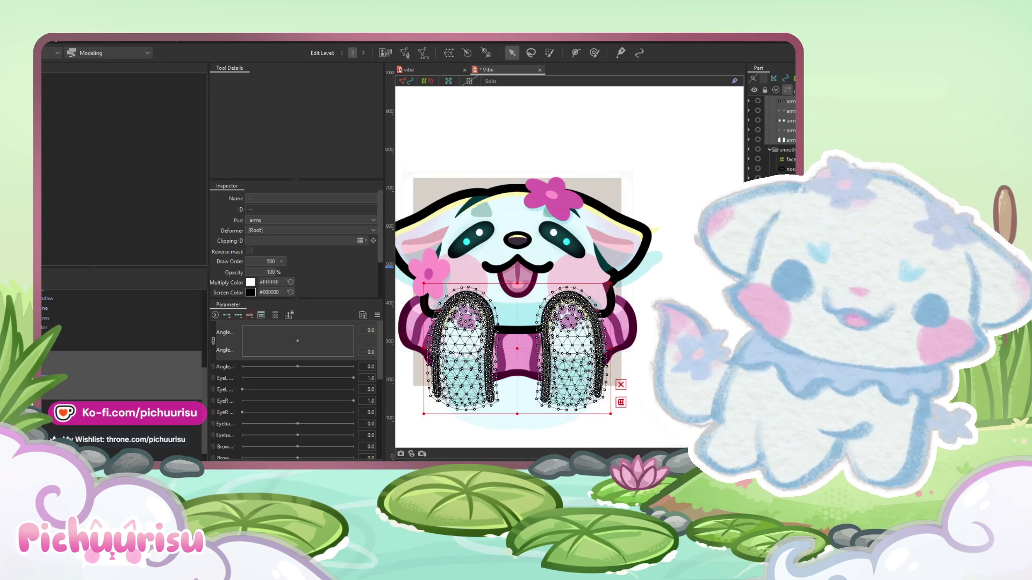
click(463, 372)
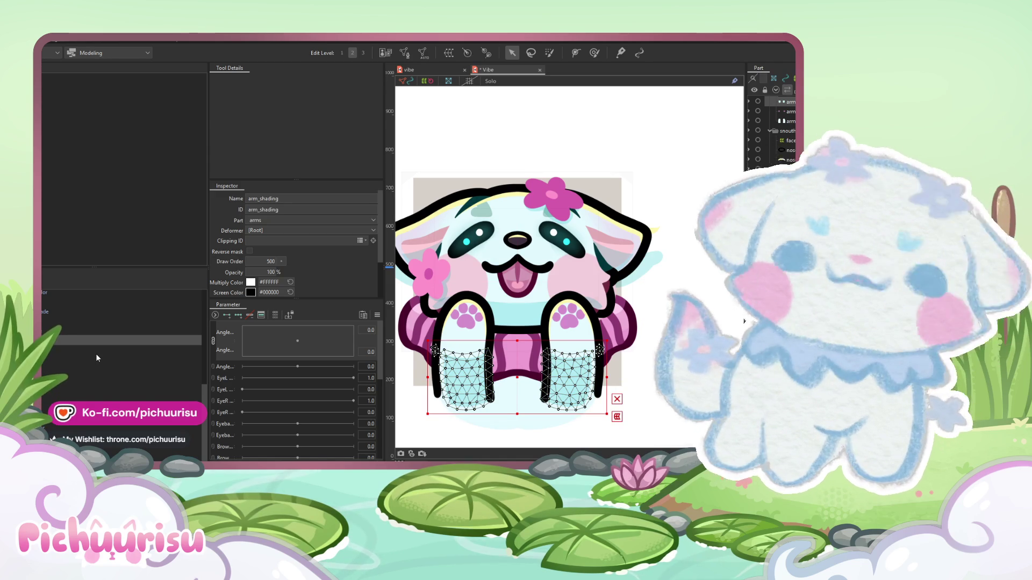
key(Up)
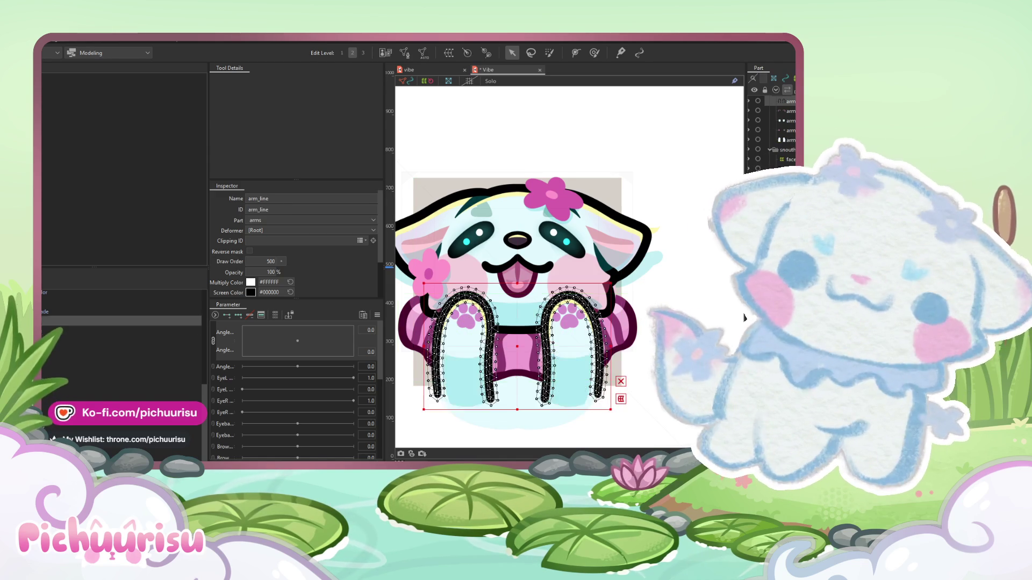
key(shift+Down)
key(shift+Down)
key(shift+Down)
key(ctrl+plus)
- Set arm_shine alone to Additive blending at 20% opacity
click(124, 330)
scroll(269, 242, down, 2)
click(263, 252)
click(259, 270)
double_click(272, 221)
text(20)
key(Return)
scroll(582, 381, down, 3)
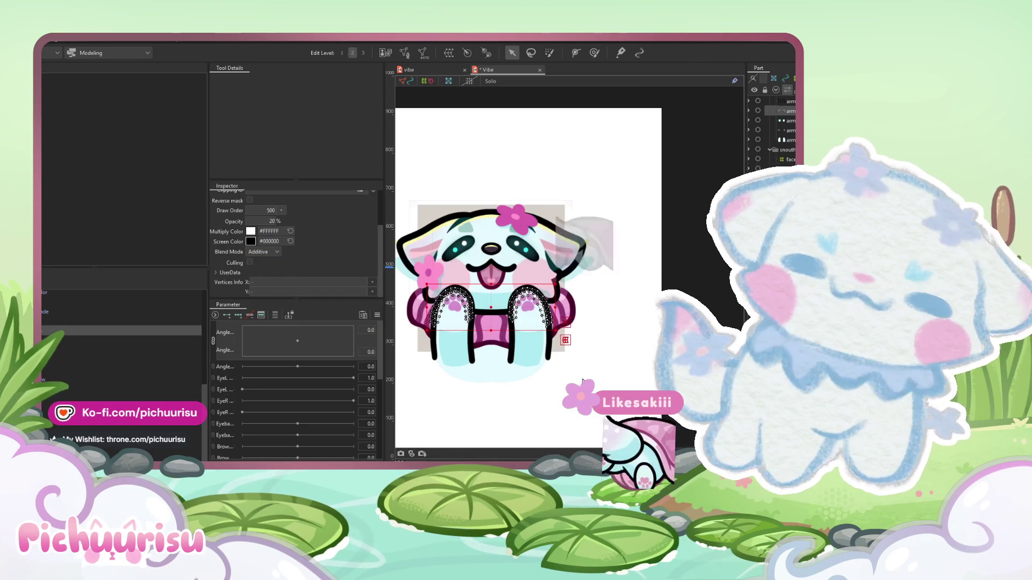
- Paste arm_color as the arm_paws layer's Clipping ID
scroll(484, 376, up, 3)
click(575, 290)
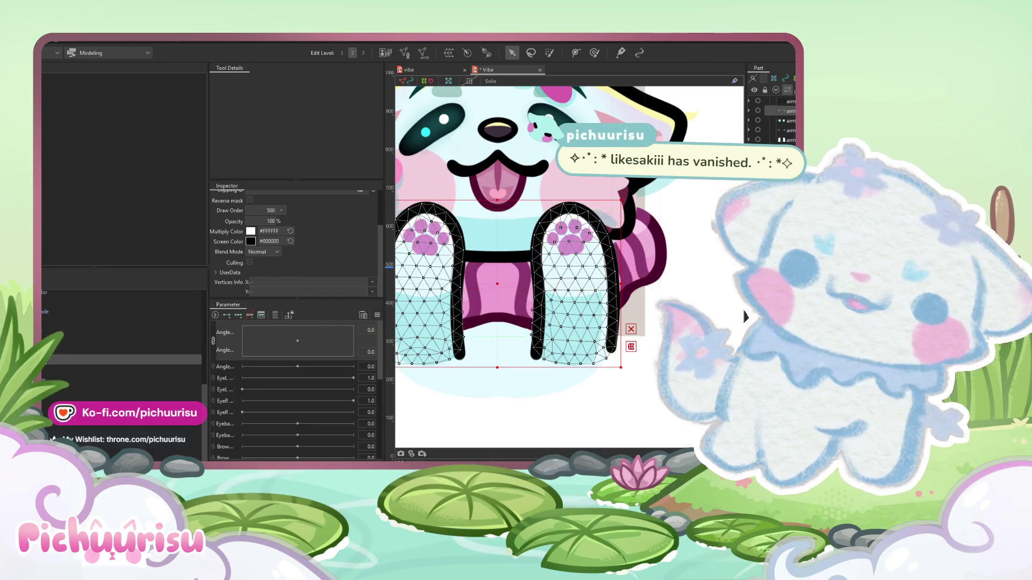
scroll(273, 214, up, 3)
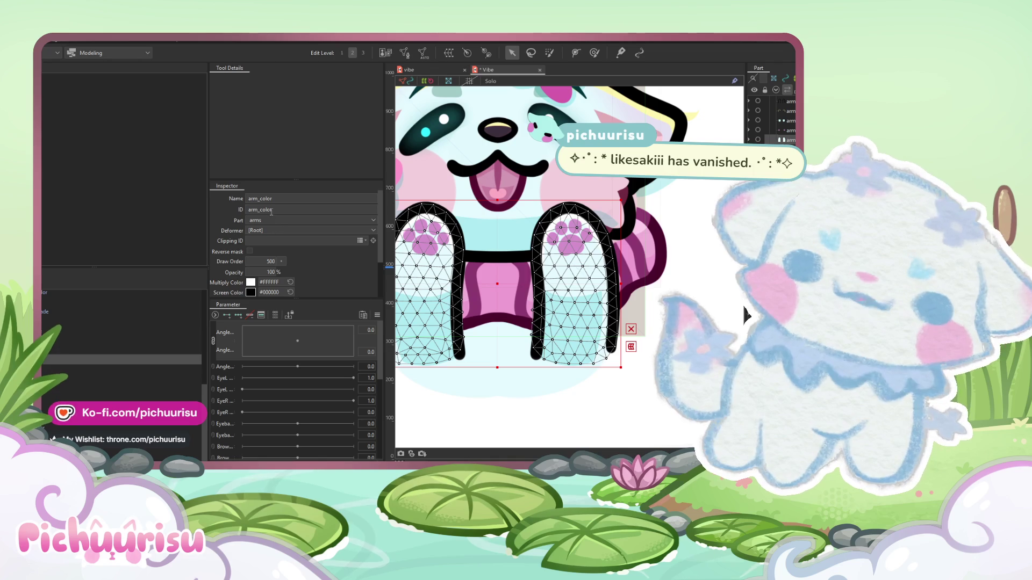
key(Up)
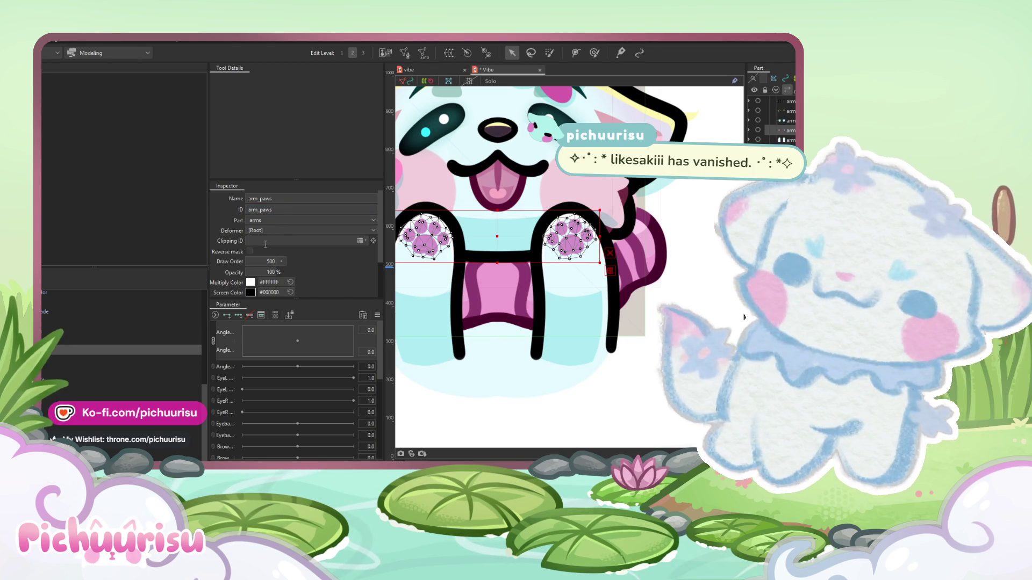
text(arm_color)
- Remove the arm_color clipping from the arm_line outline layer
key(Up)
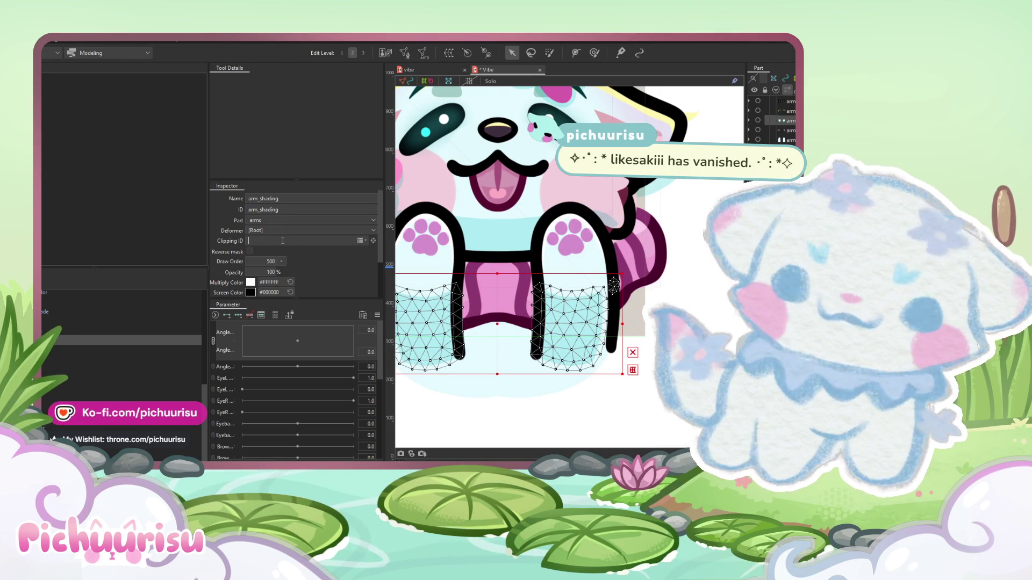
key(Up)
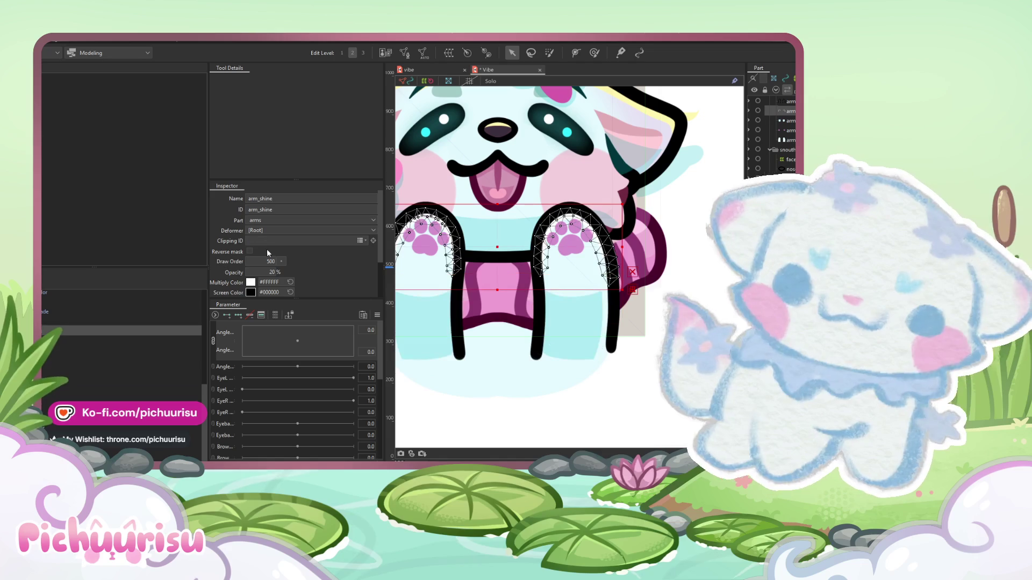
key(Up)
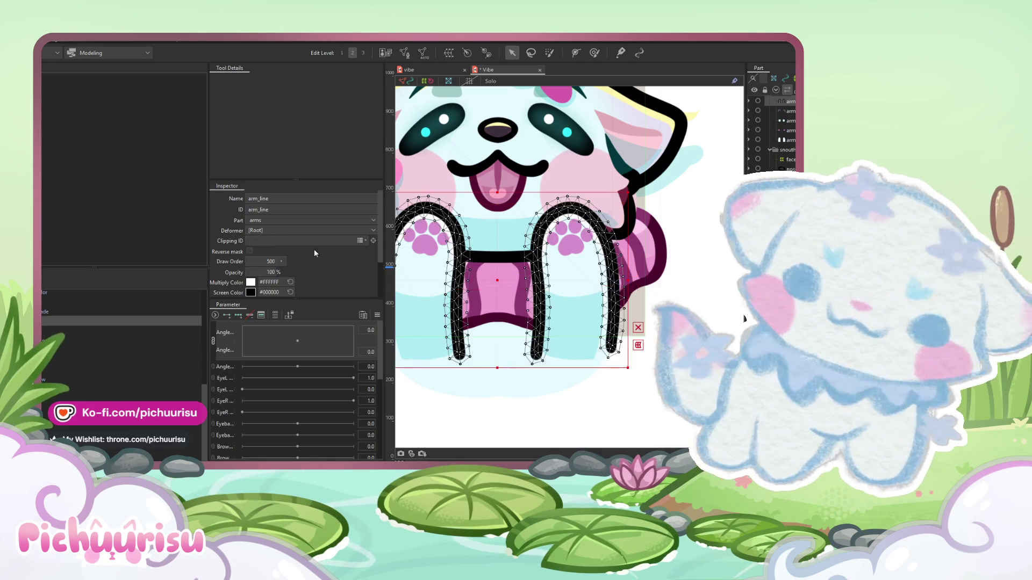
key(ctrl+a)
key(BackSpace)
- Drag-select all the arm meshes together
scroll(595, 337, down, 3)
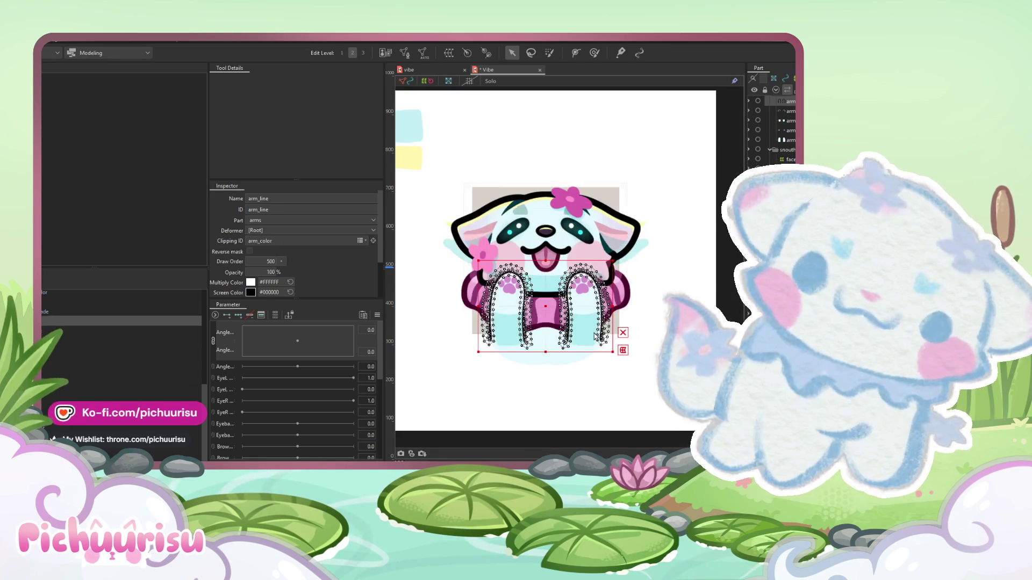
scroll(595, 337, up, 2)
scroll(129, 373, up, 1)
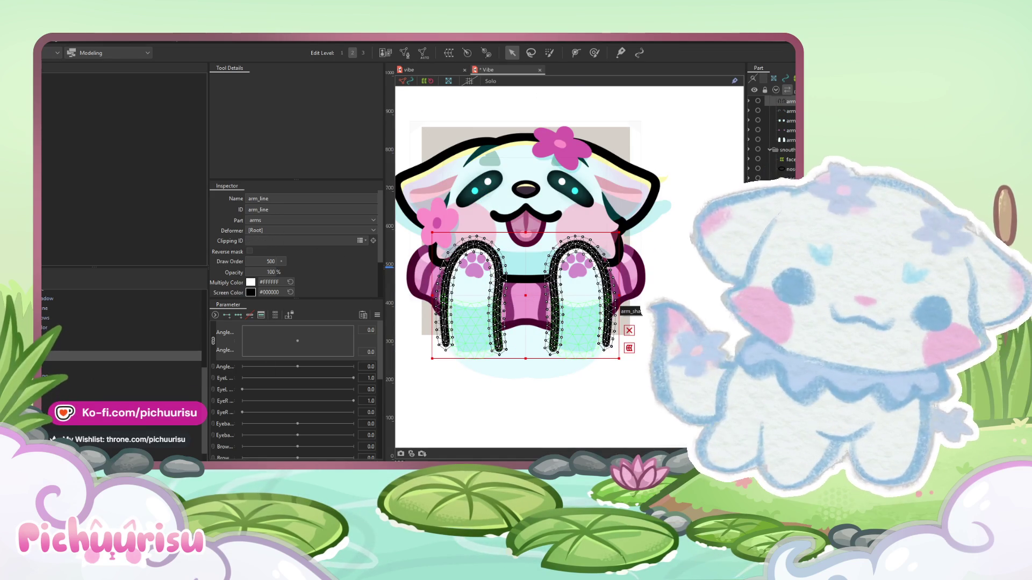
drag(618, 309, 407, 311)
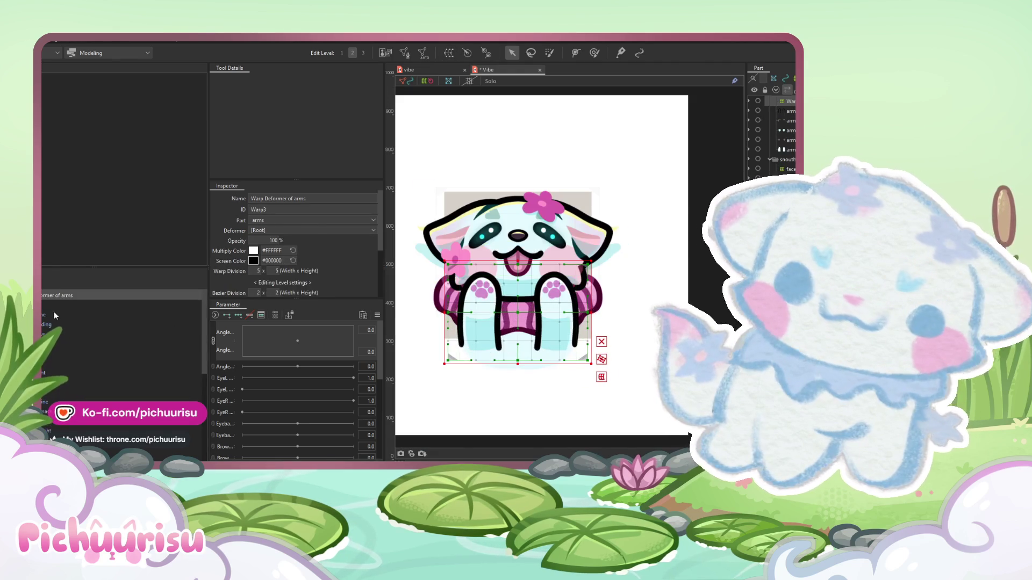
click(55, 315)
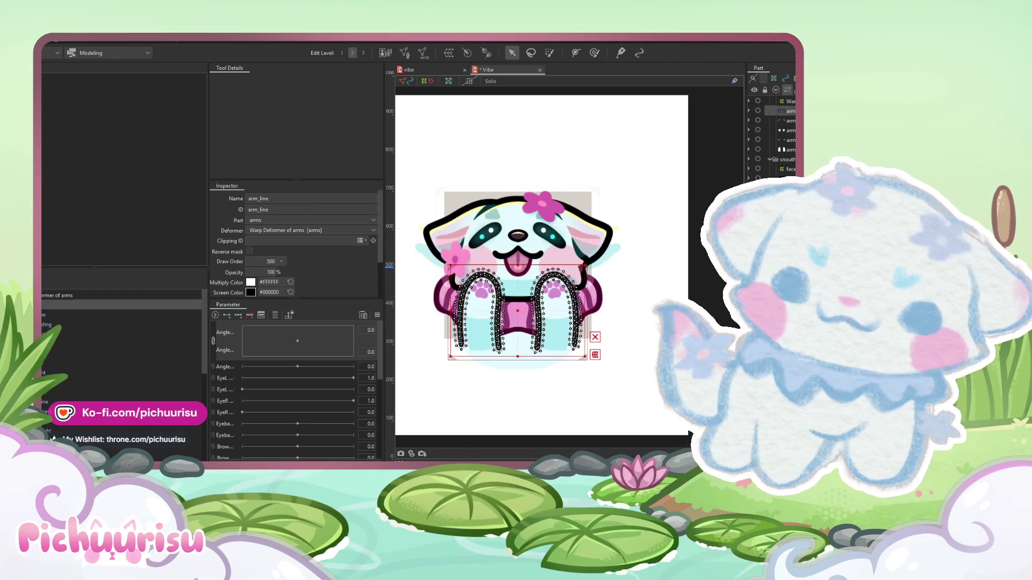
shift+click(54, 344)
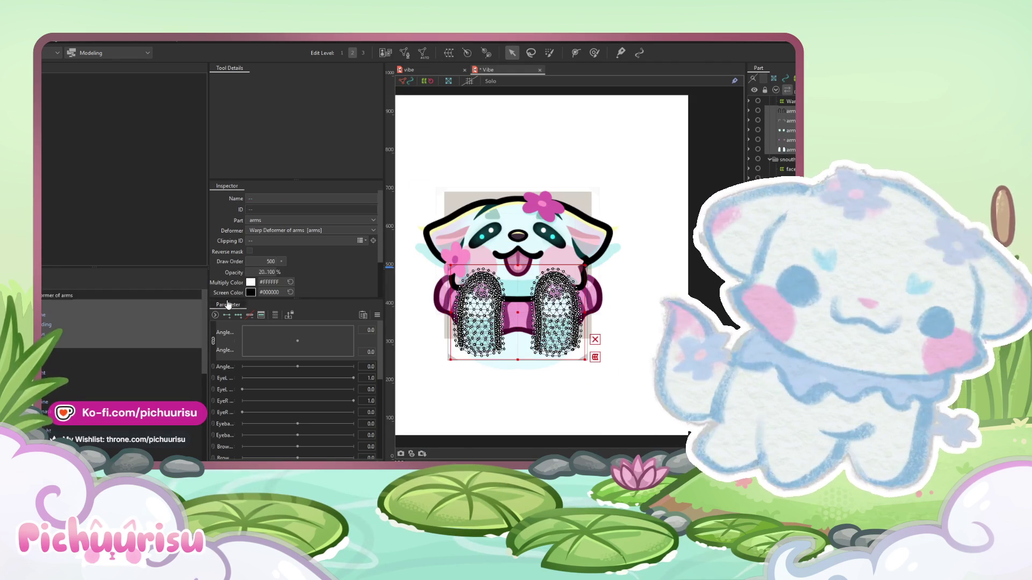
click(410, 56)
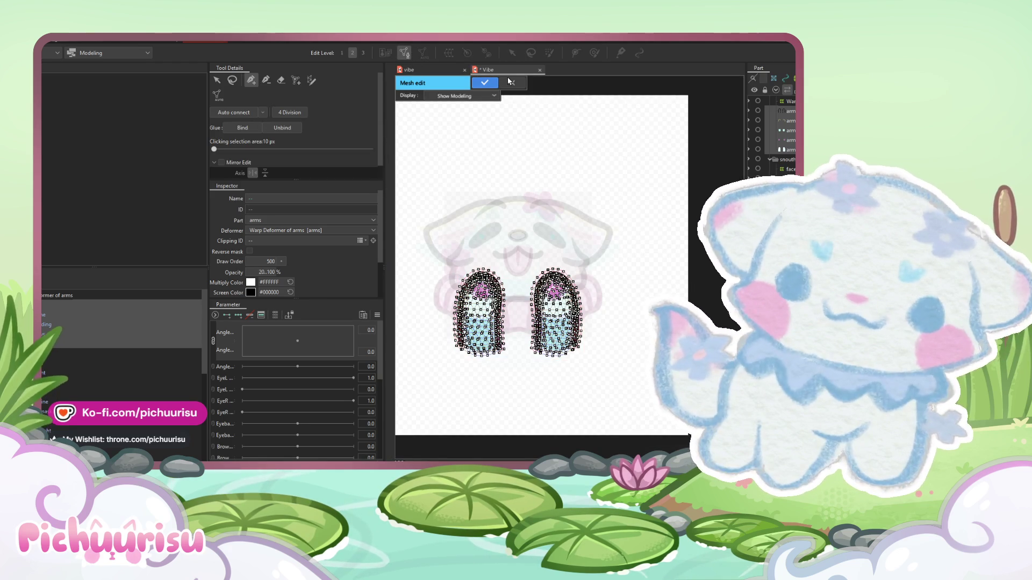
click(510, 84)
click(57, 295)
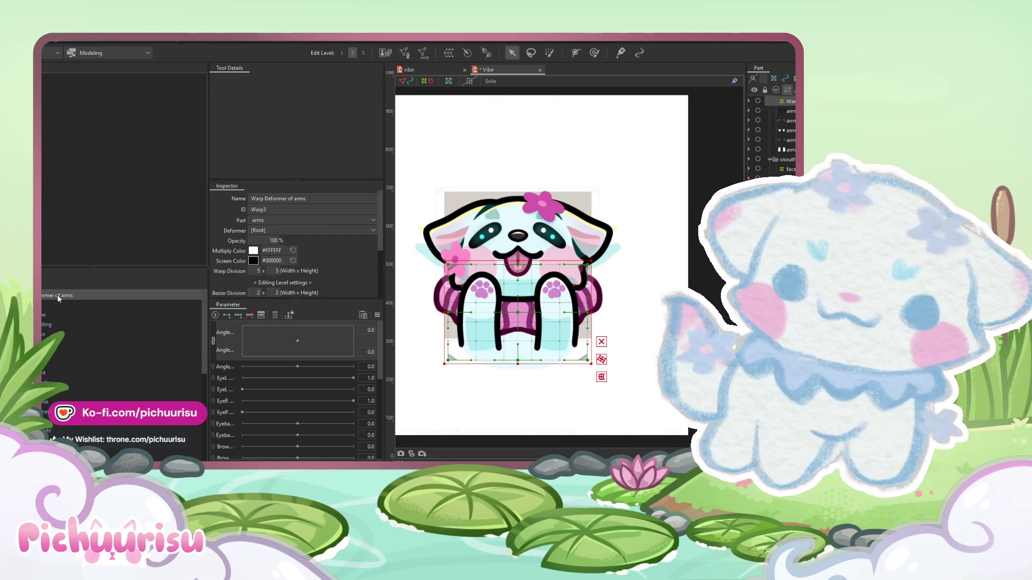
click(44, 307)
shift+click(74, 343)
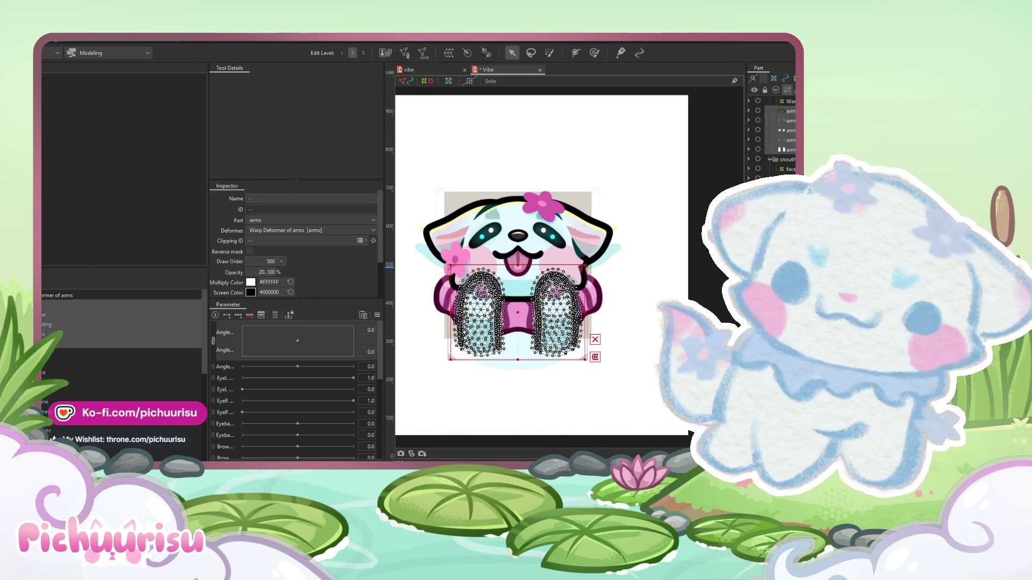
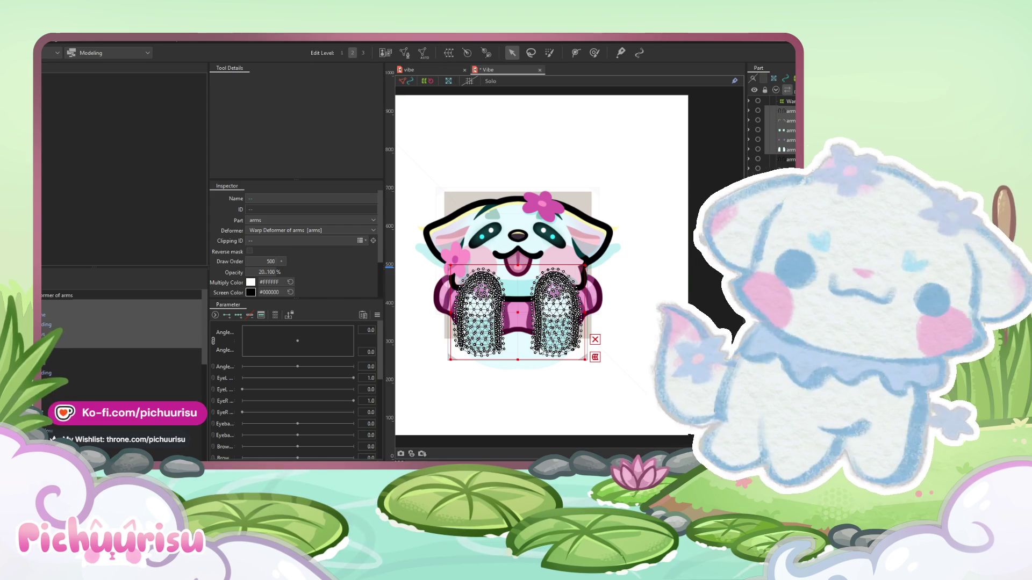
- Select the arm meshes and delete the right arm's vertices in mesh editing
click(122, 349)
click(121, 376)
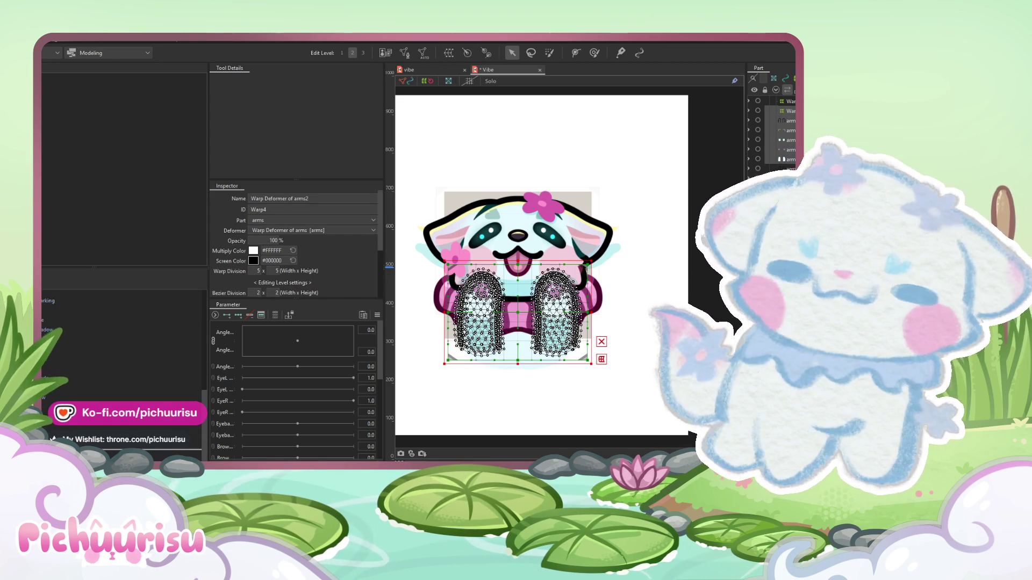
click(567, 422)
click(549, 359)
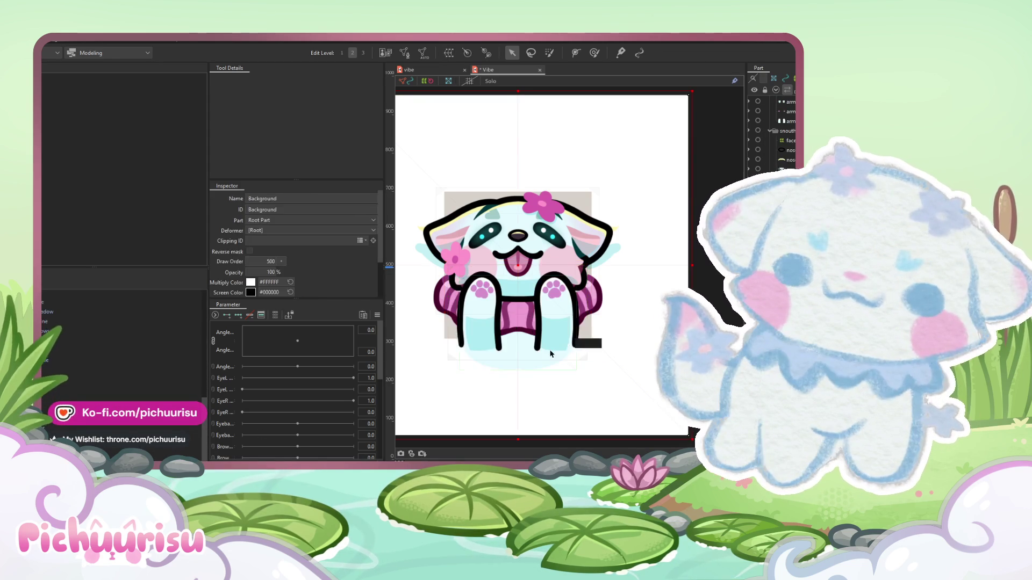
scroll(548, 358, up, 2)
click(512, 319)
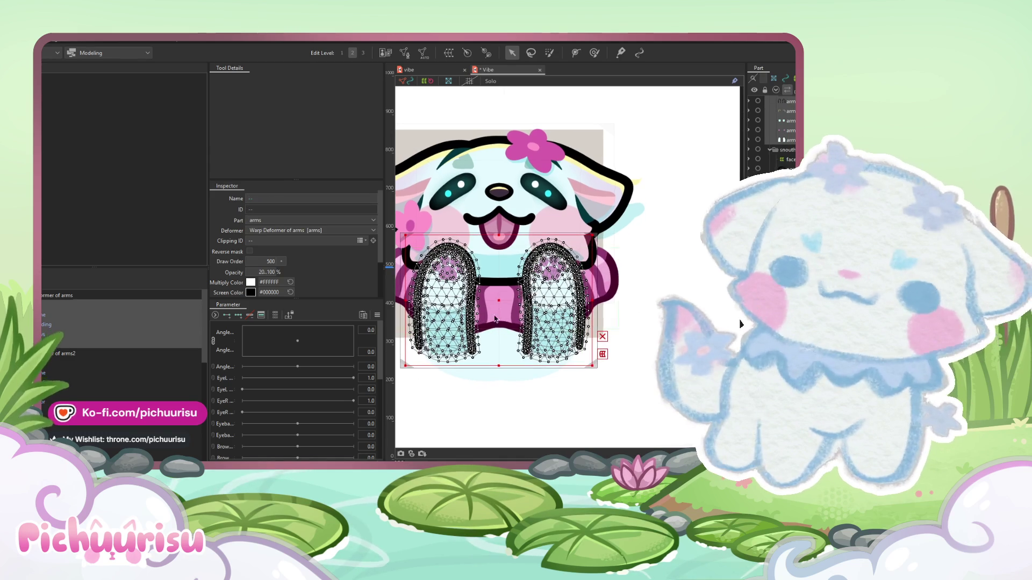
click(473, 301)
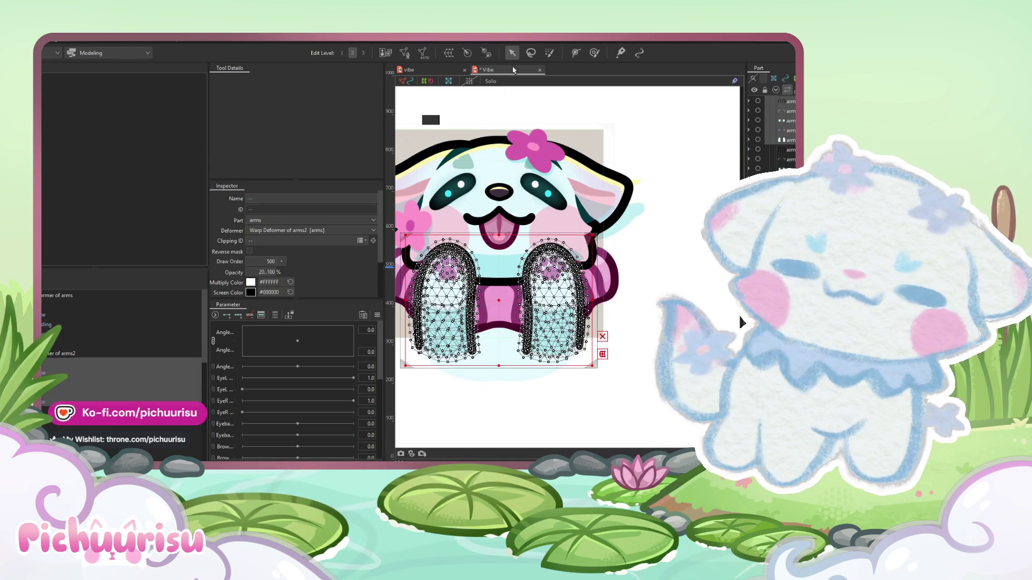
click(406, 54)
mouse_move(564, 197)
mouse_down()
mouse_move(623, 322)
mouse_move(519, 403)
mouse_up()
key(Delete)
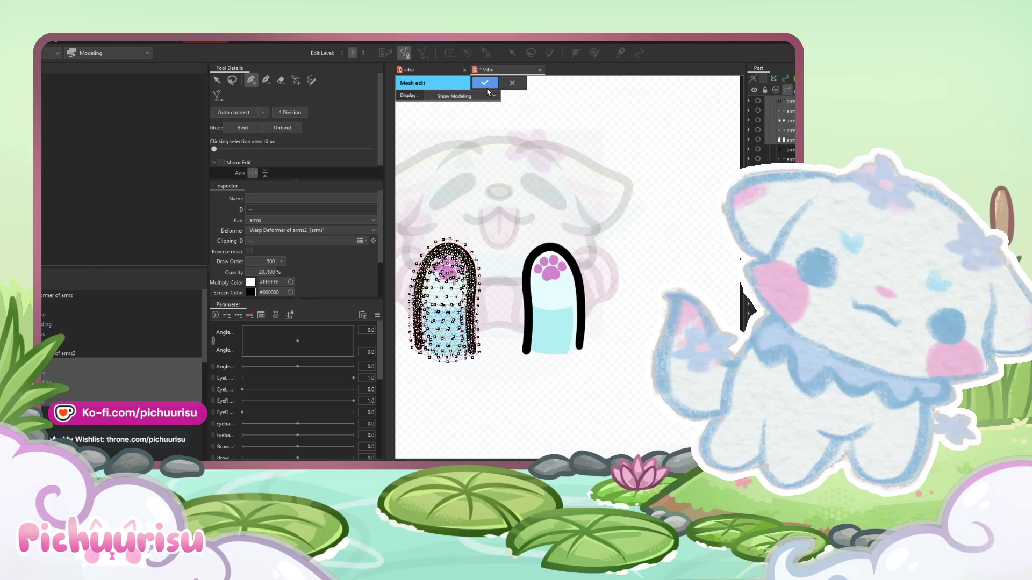
click(484, 83)
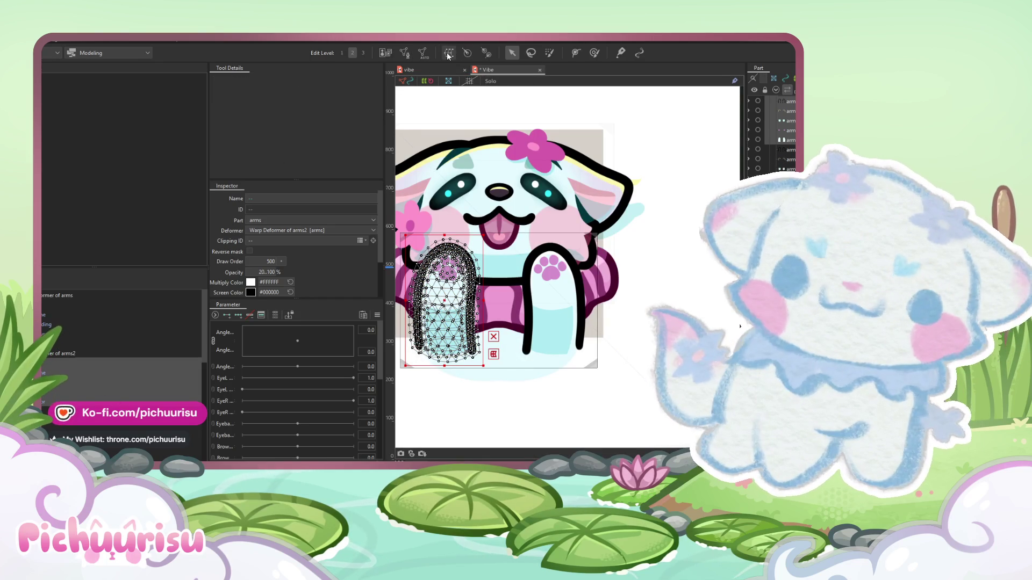
- Rename the Warp Deformer of arms3 to Arm_R
click(79, 364)
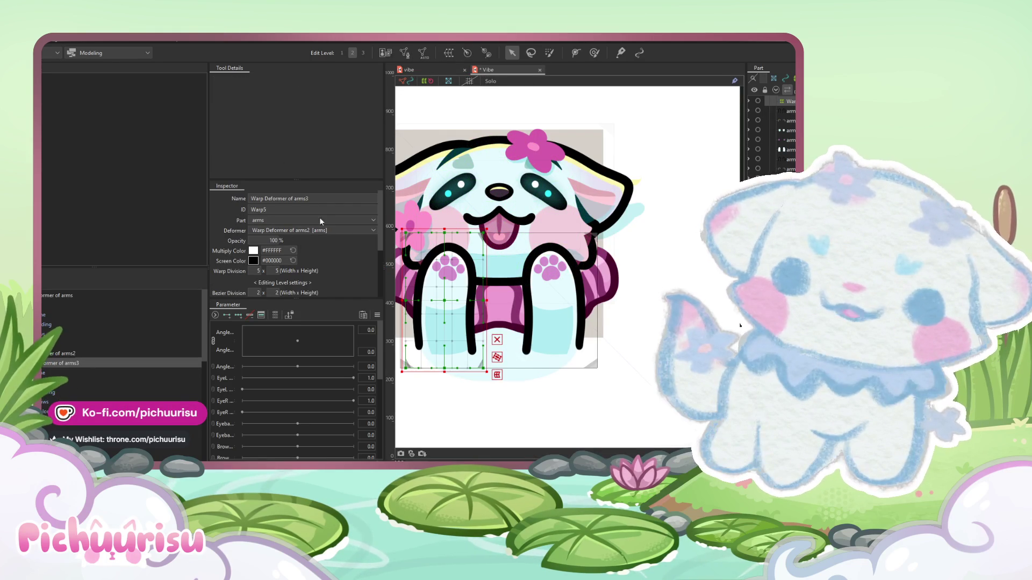
double_click(327, 199)
text(Arm_R)
key(Return)
- Set Arm_R's bezier division to 2 x 3
key(ctrl+minus)
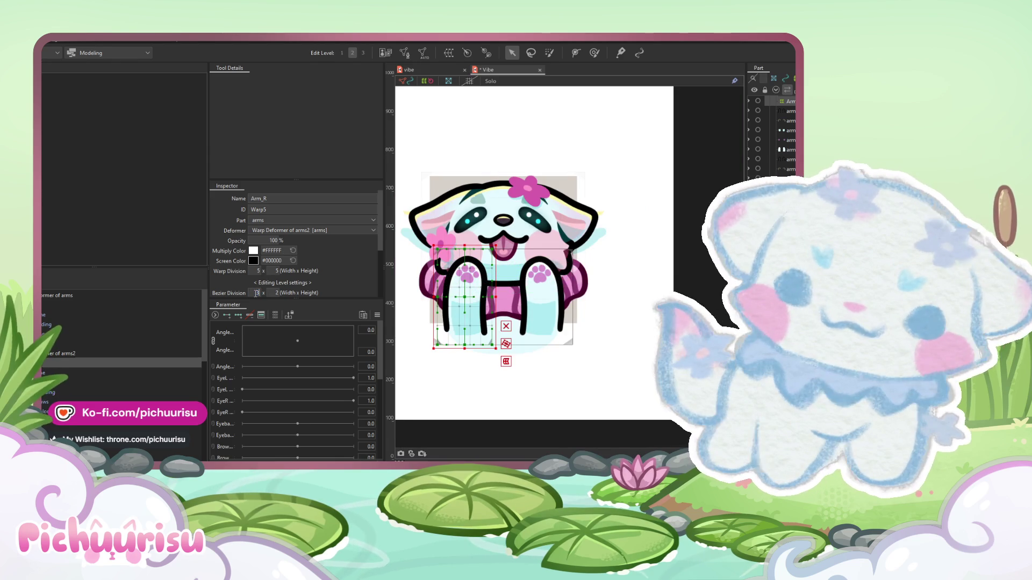
drag(253, 293, 265, 294)
text(2)
key(Tab)
text(3)
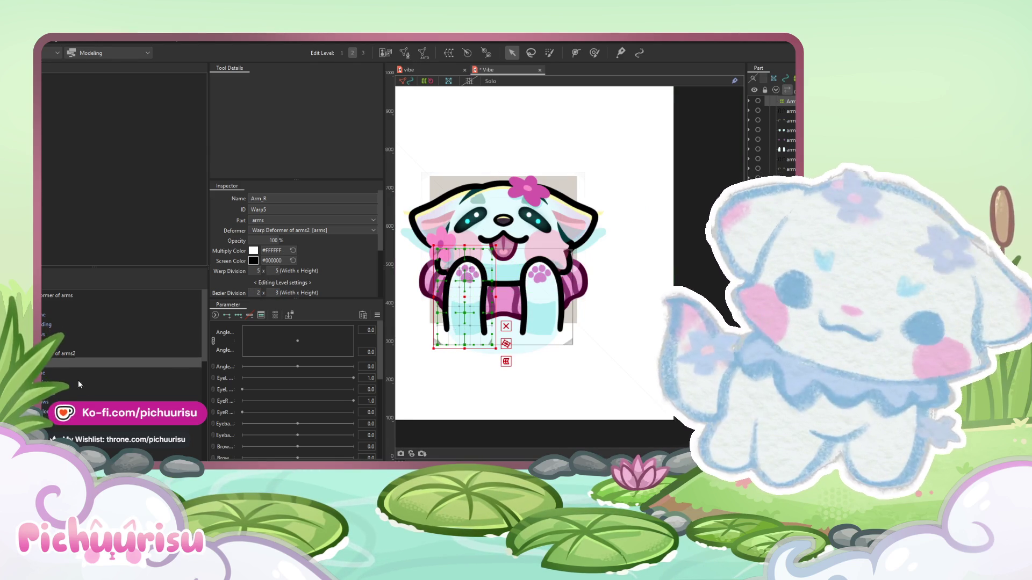
- Select the paw warp deformer and its Name field to rename it paws3
click(50, 374)
click(50, 401)
scroll(441, 237, up, 2)
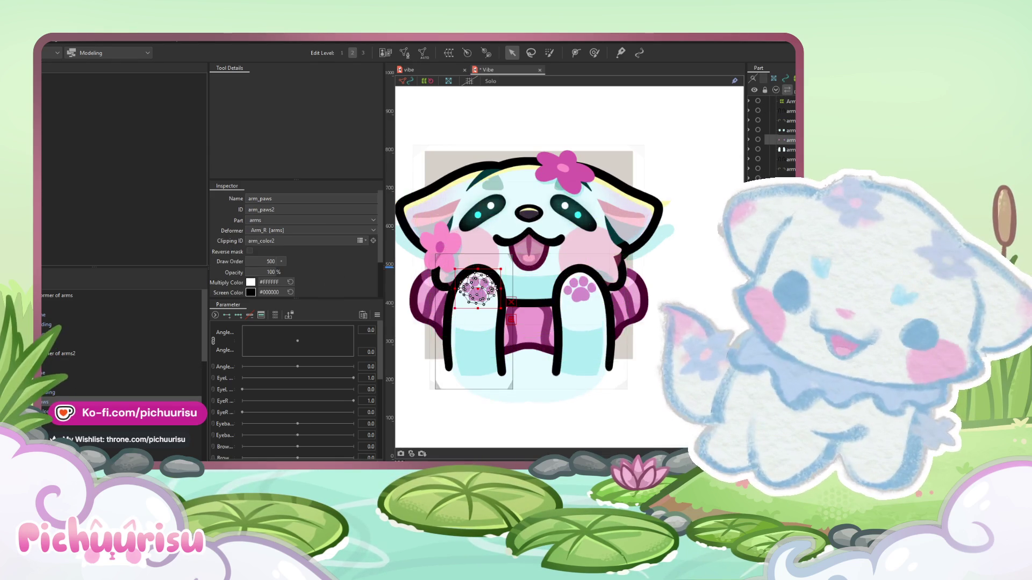
click(511, 319)
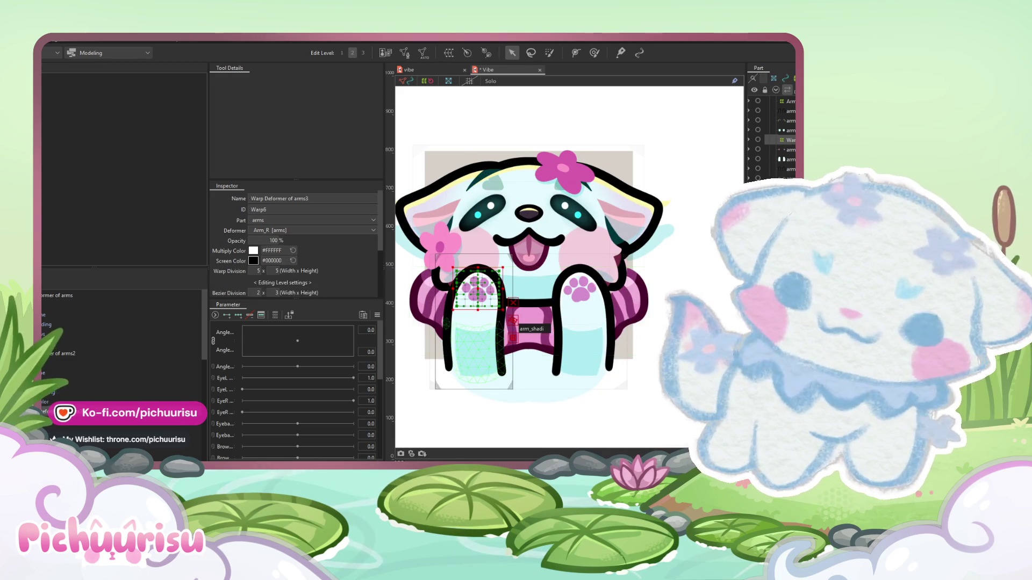
triple_click(283, 198)
text(paws3)
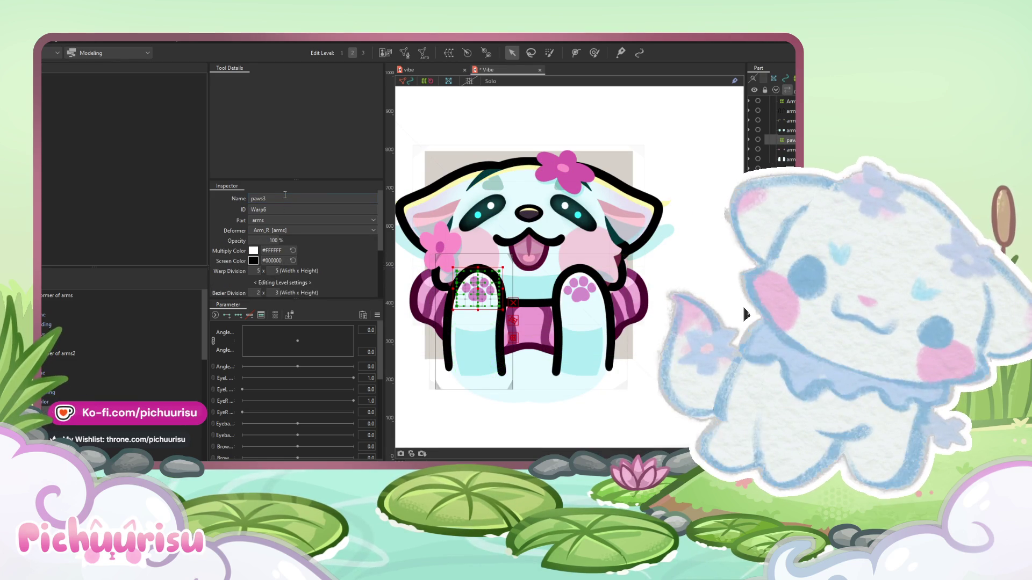
scroll(534, 252, down, 1)
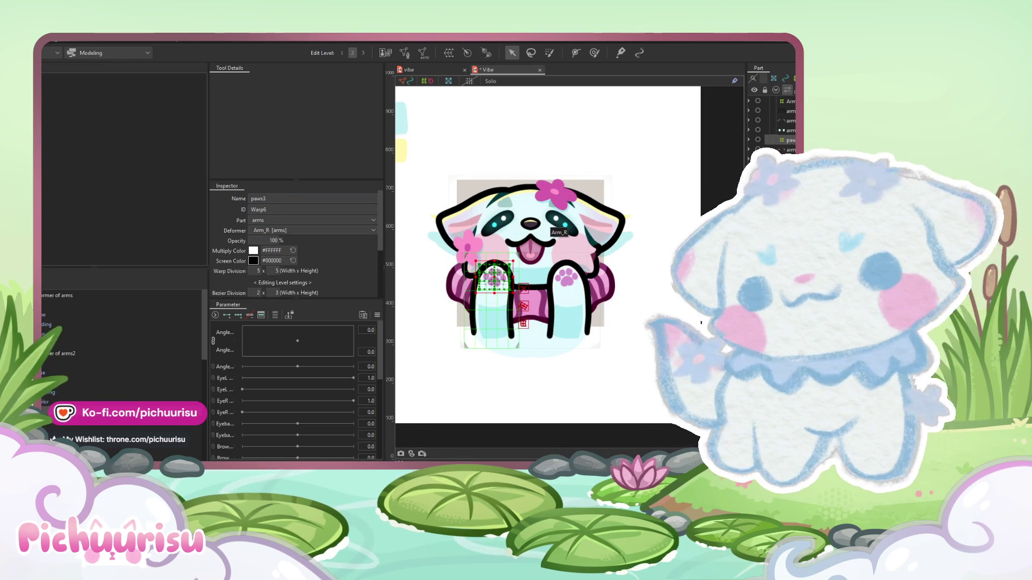
- Select the left arm's meshes, including arm_shading and arm_line
click(472, 302)
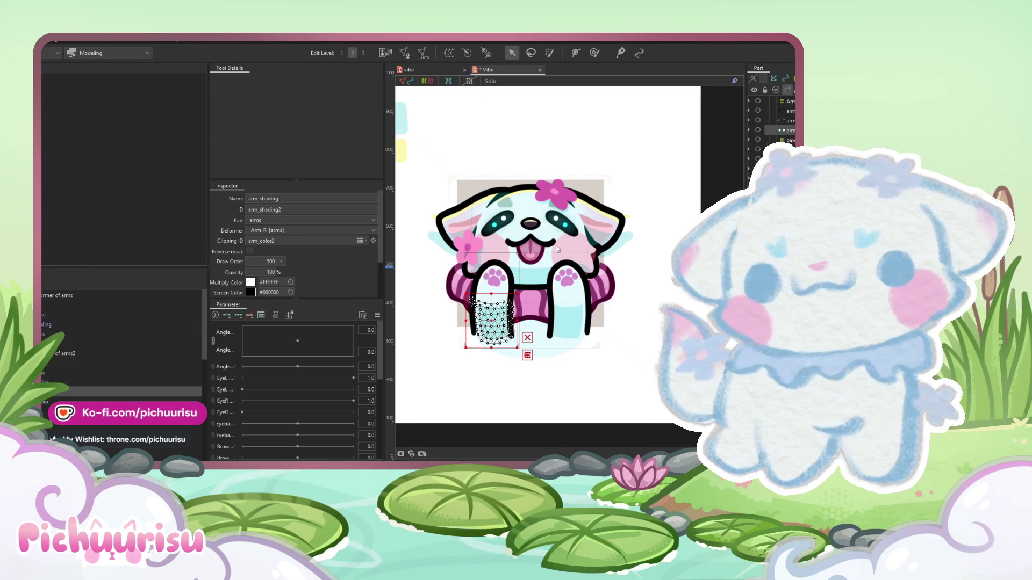
ctrl+click(43, 393)
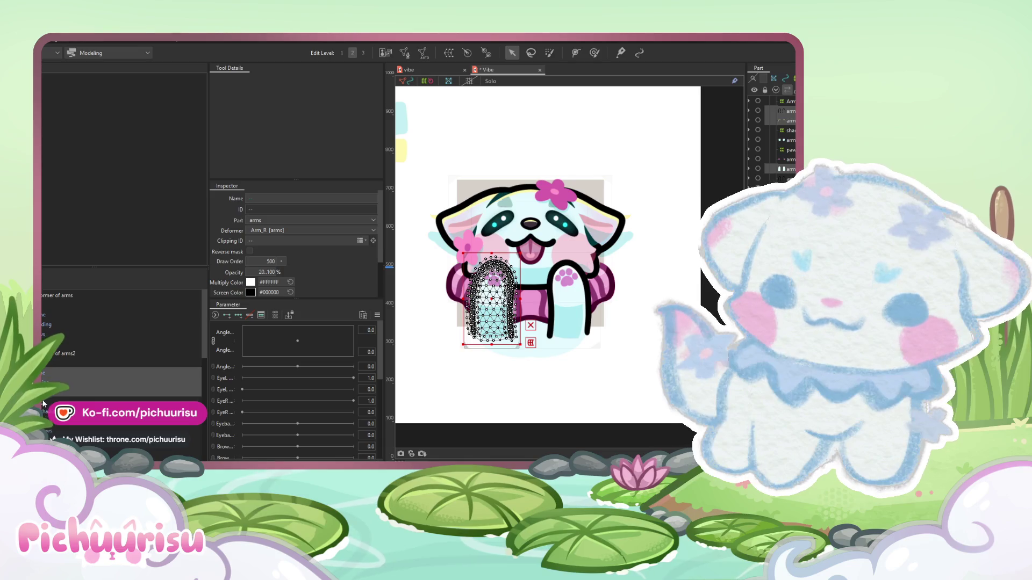
click(42, 305)
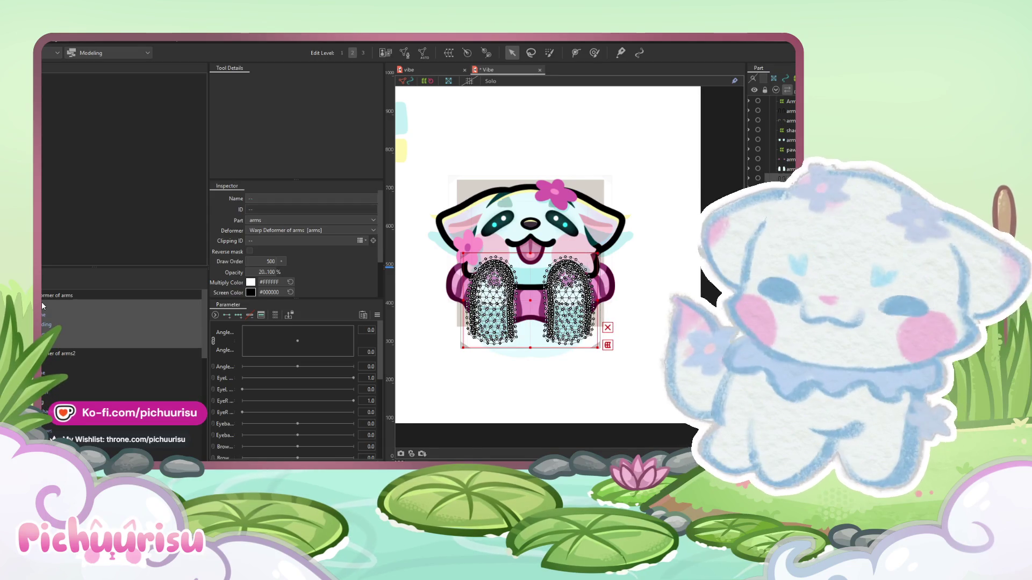
click(42, 374)
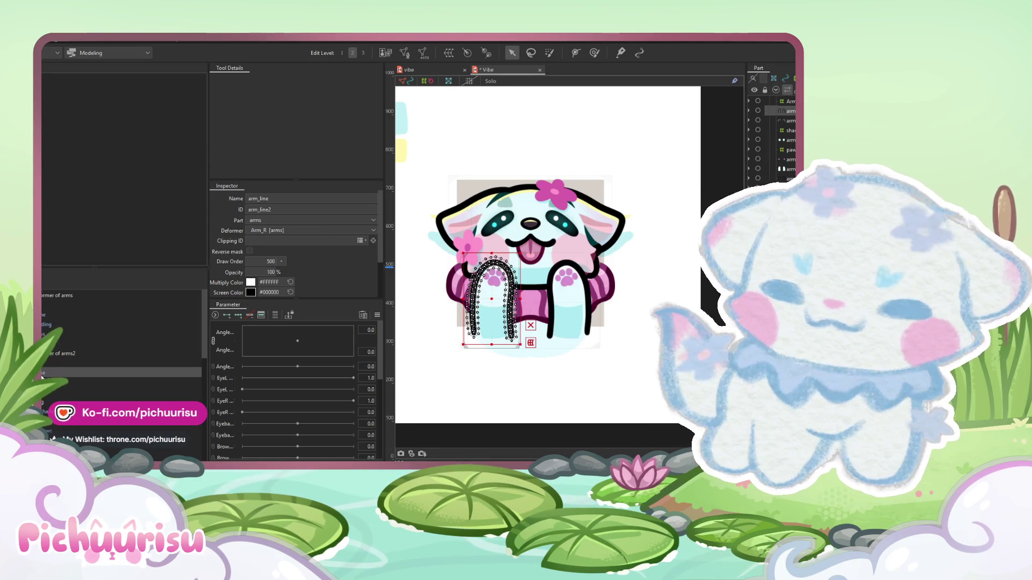
ctrl+click(43, 384)
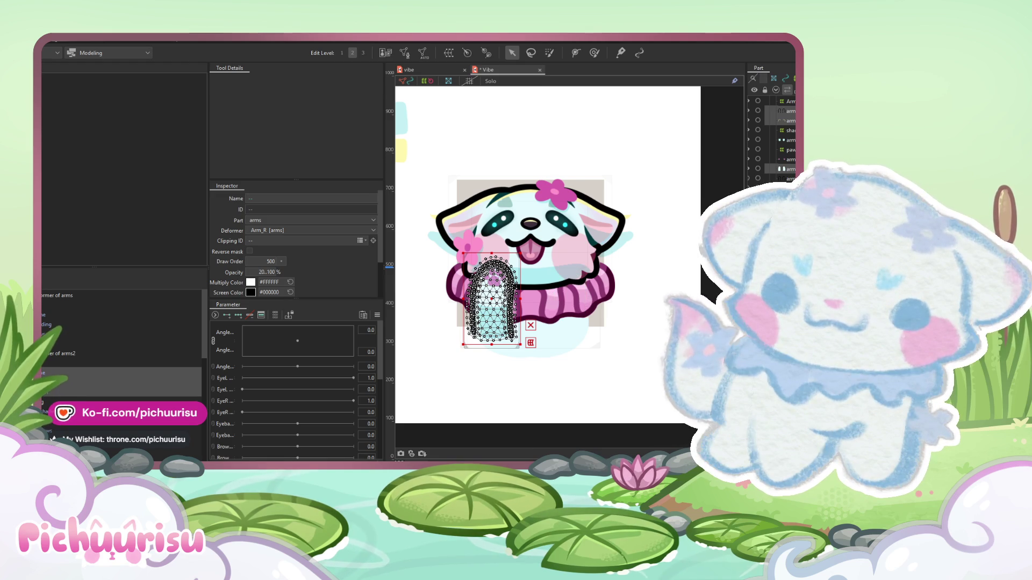
ctrl+click(43, 383)
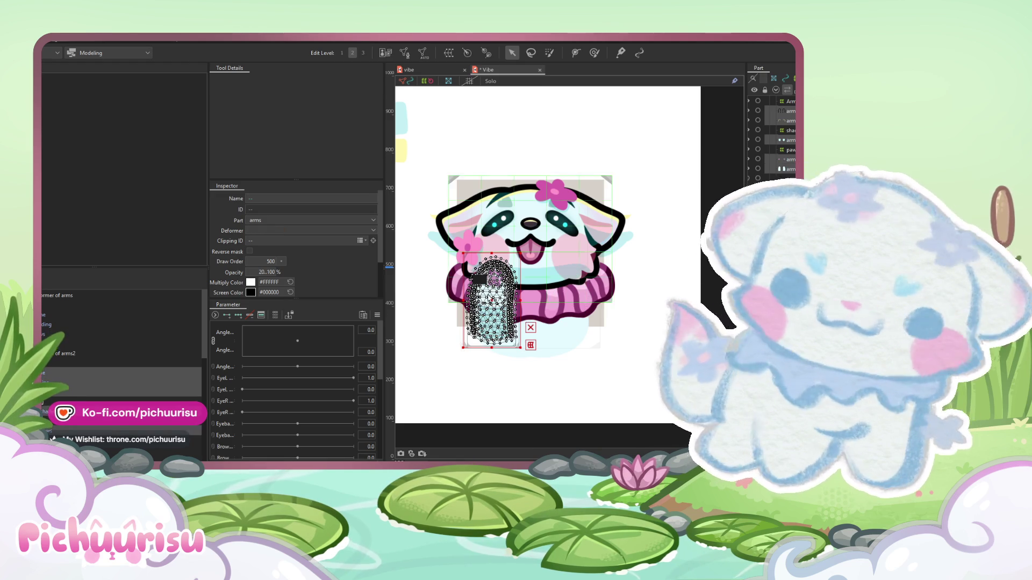
scroll(476, 301, up, 2)
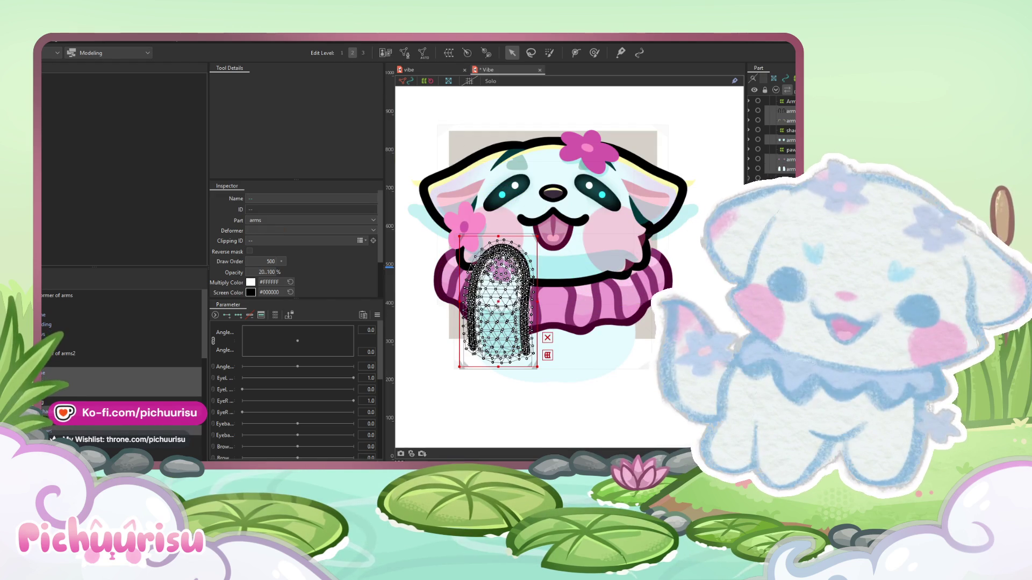
click(52, 47)
mouse_move(59, 118)
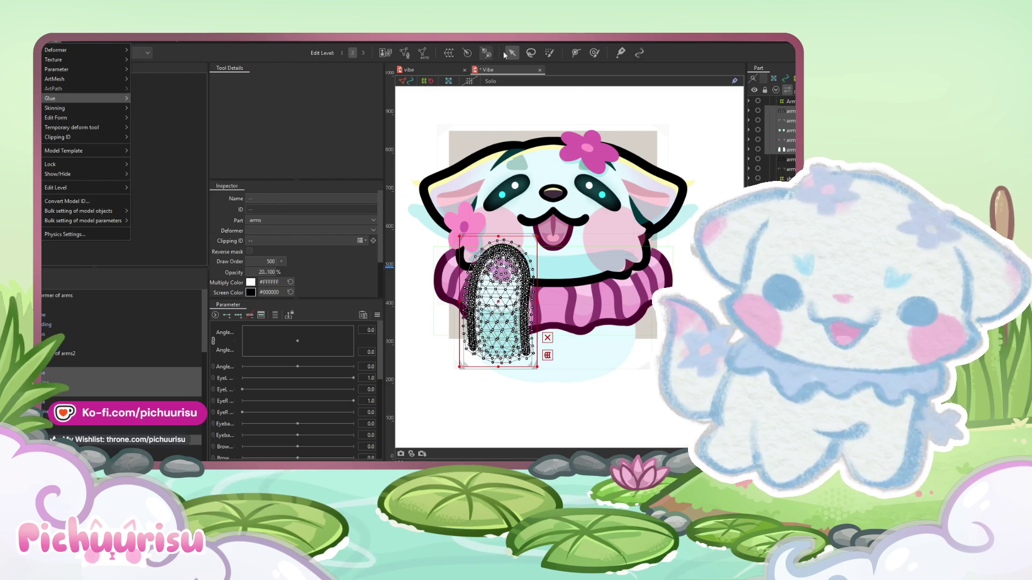
- Duplicate the left arm's meshes and flip the copy horizontally
click(345, 102)
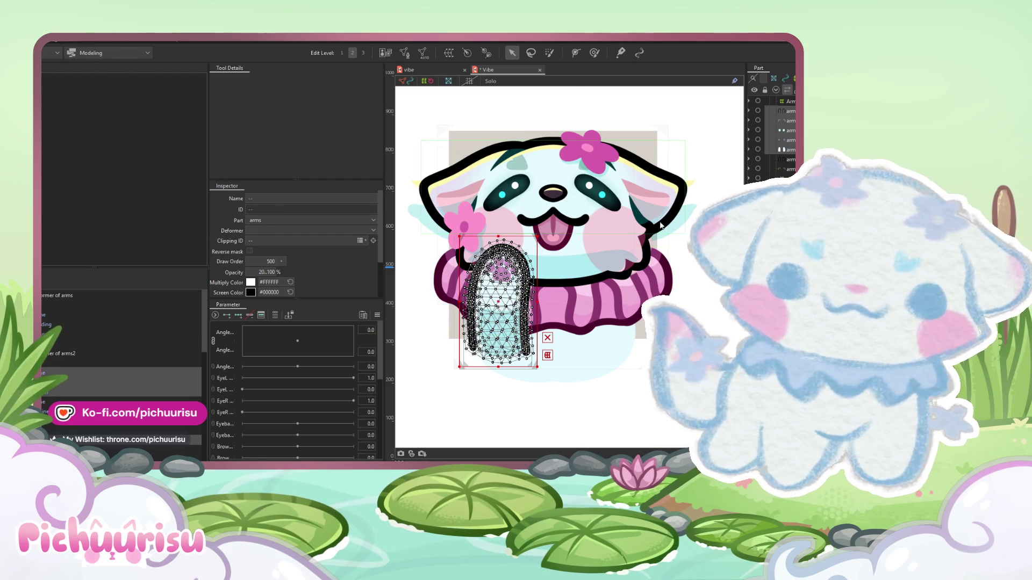
key(ctrl+z)
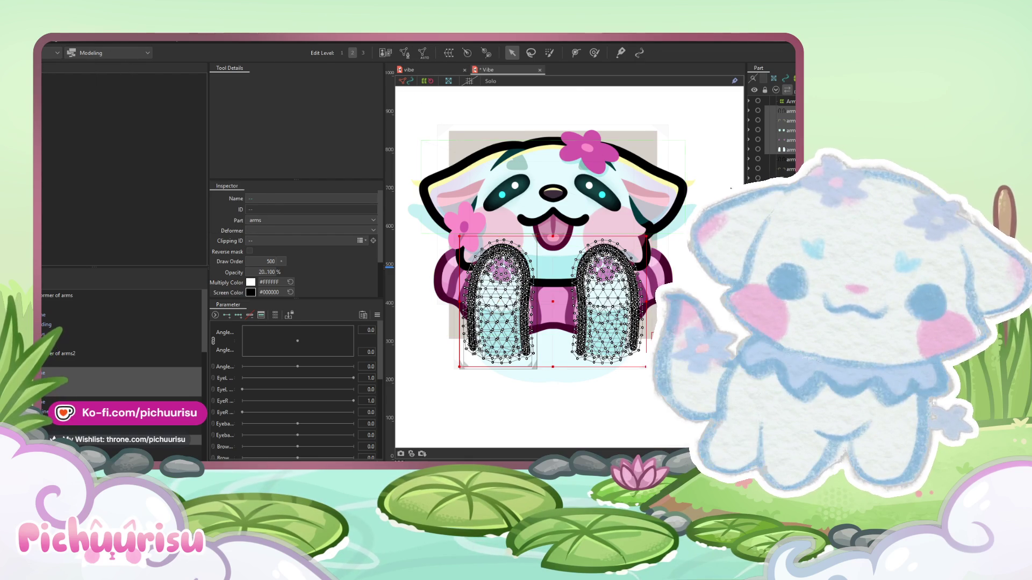
click(53, 43)
mouse_move(58, 120)
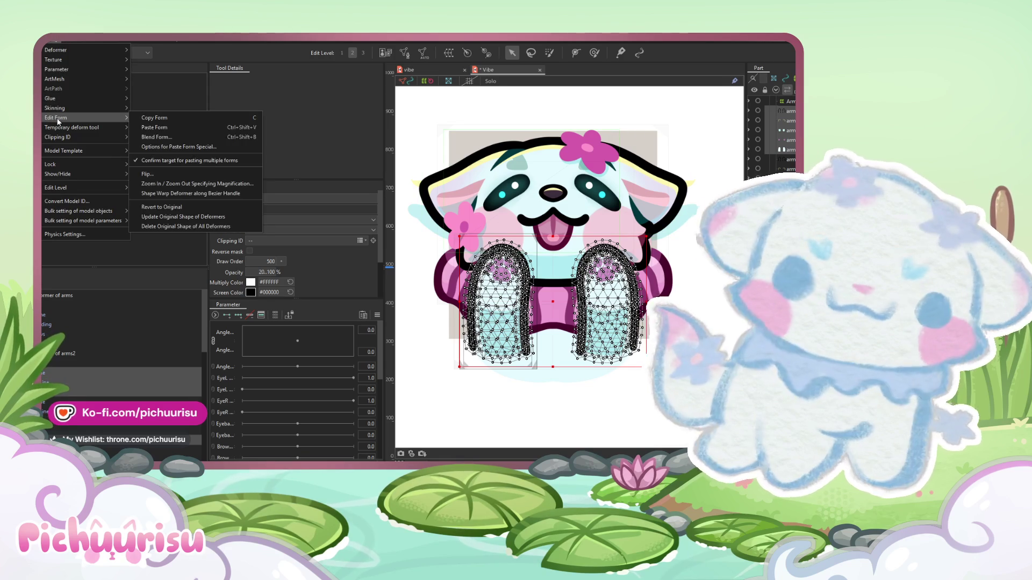
click(176, 174)
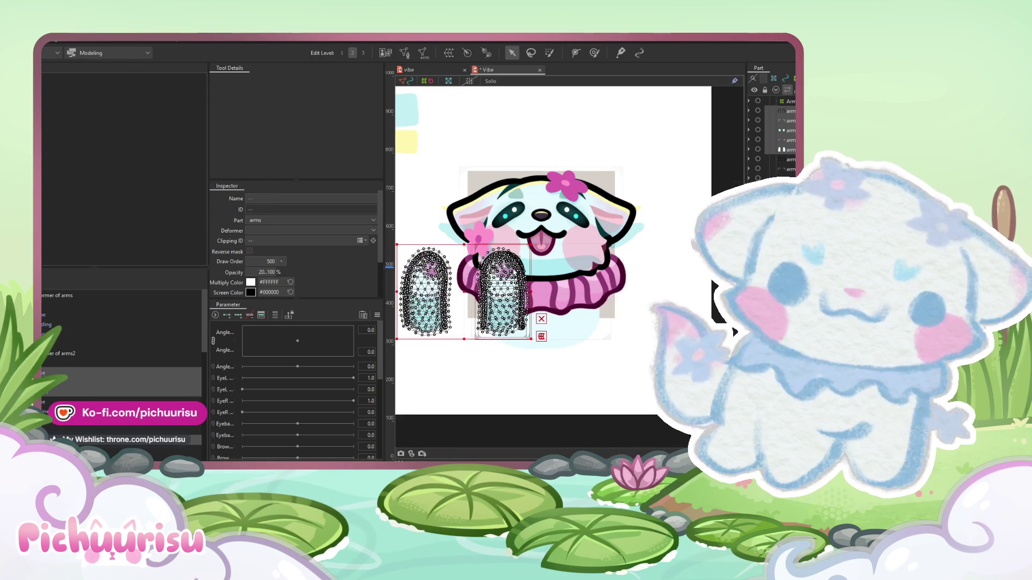
- Position both arms symmetrically beside the body
drag(464, 300, 568, 300)
scroll(567, 300, up, 3)
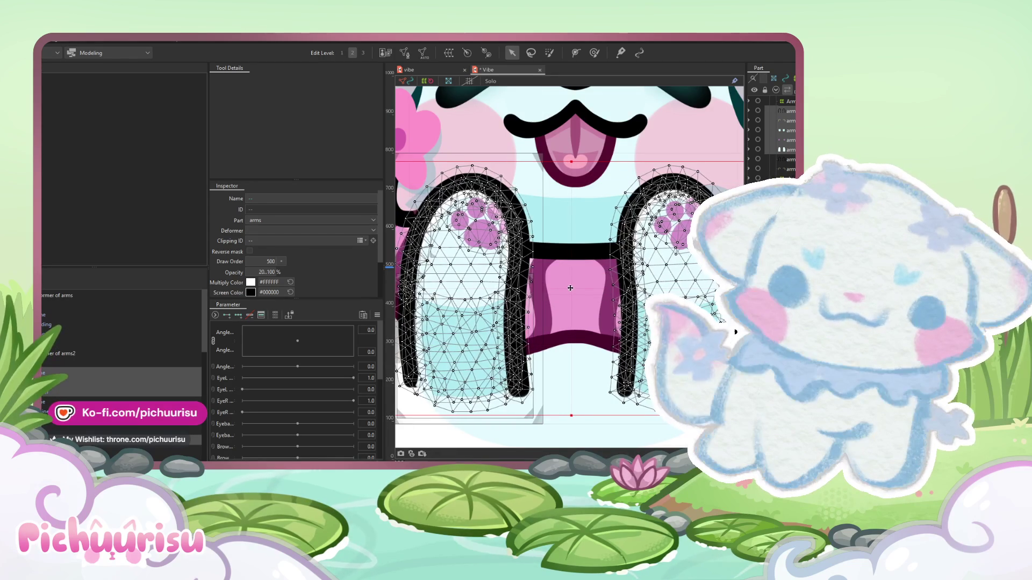
drag(571, 288, 574, 288)
scroll(574, 288, down, 5)
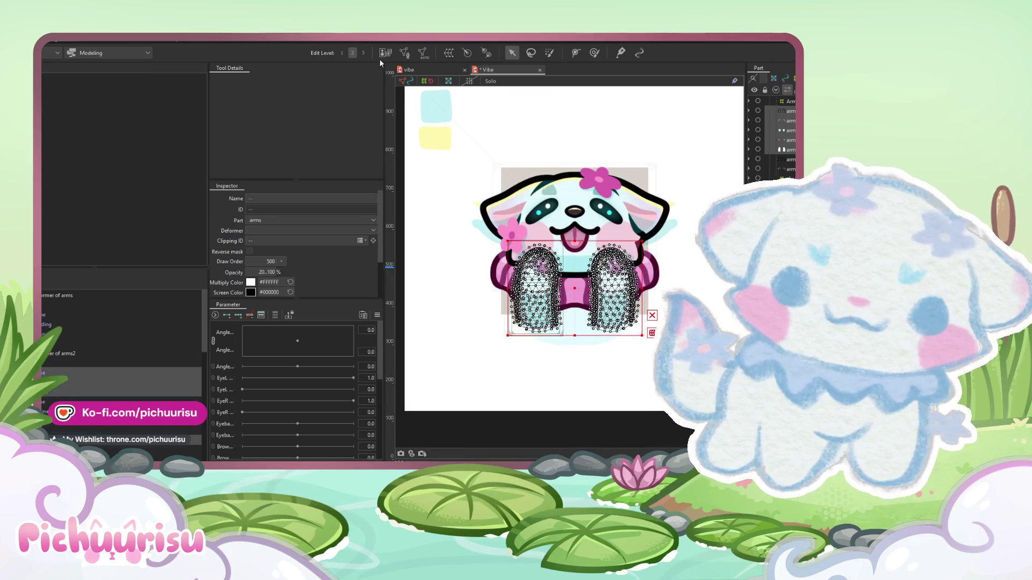
- Enter mesh editing and enclose the right arm's mesh points
click(404, 54)
mouse_move(650, 329)
mouse_down()
mouse_move(597, 223)
mouse_move(569, 301)
mouse_move(585, 365)
mouse_move(647, 335)
mouse_up()
mouse_move(682, 298)
mouse_down()
mouse_move(666, 226)
mouse_move(578, 258)
mouse_move(598, 344)
mouse_move(645, 324)
mouse_move(612, 273)
mouse_move(594, 380)
mouse_up()
- Delete the right arm's remaining mesh points and confirm the mesh edit
key(Delete)
scroll(618, 301, up, 2)
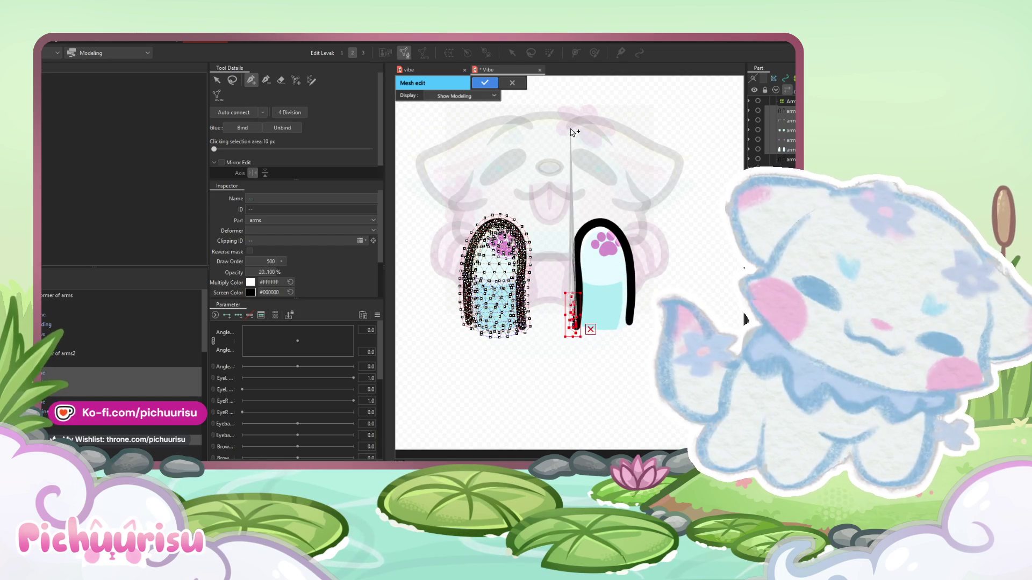
key(Delete)
click(492, 83)
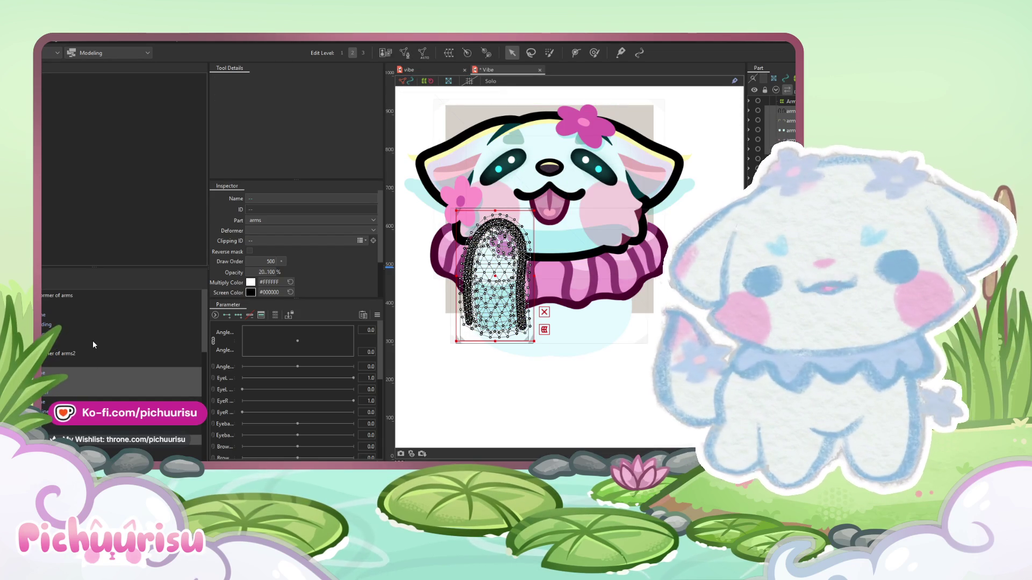
- Within Arm_R, nudge the arm_paws marking a few pixels to the left
click(86, 360)
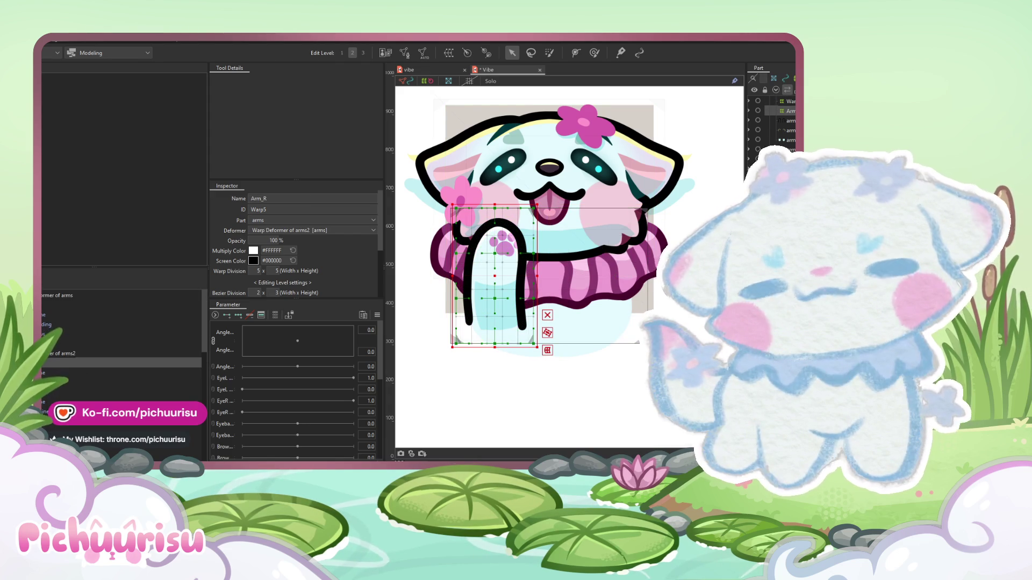
scroll(121, 333, down, 2)
click(504, 243)
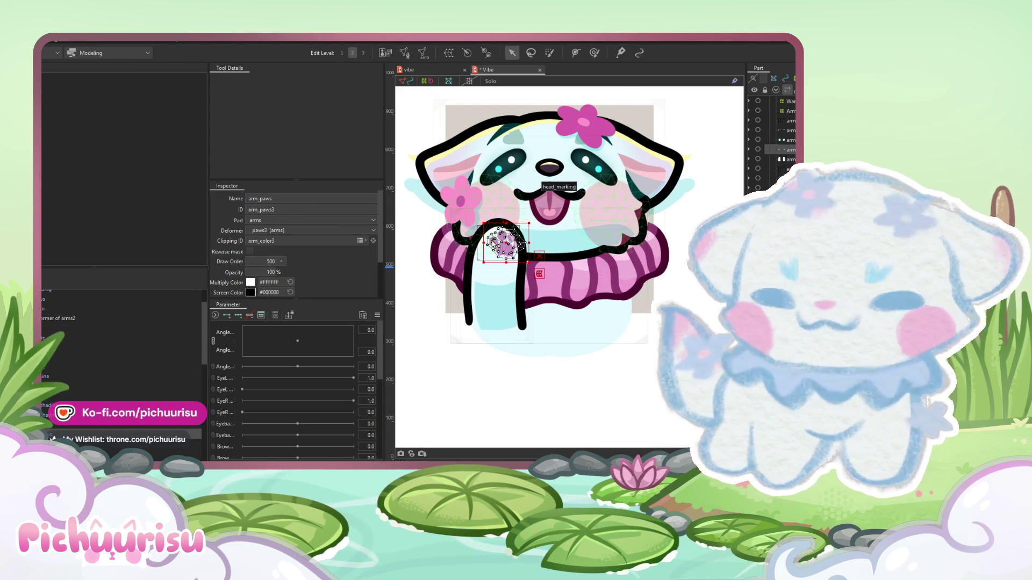
scroll(490, 247, up, 3)
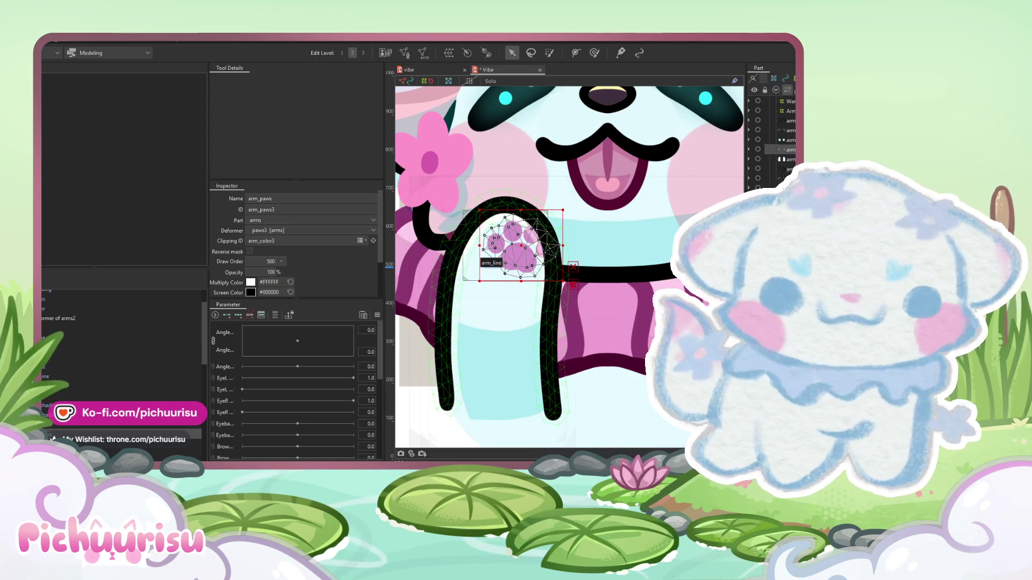
click(537, 257)
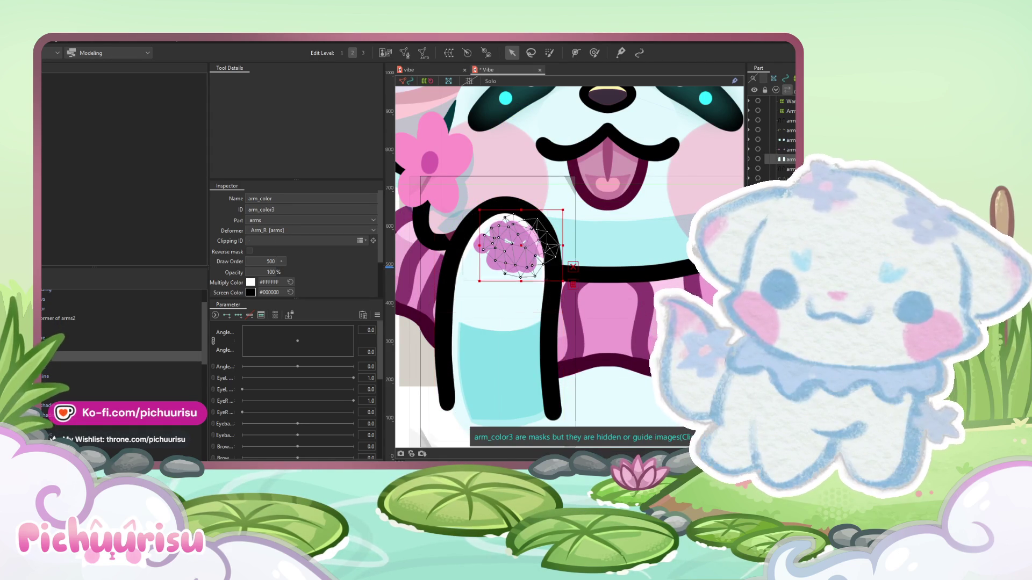
click(500, 244)
scroll(494, 245, up, 3)
drag(494, 246, 488, 246)
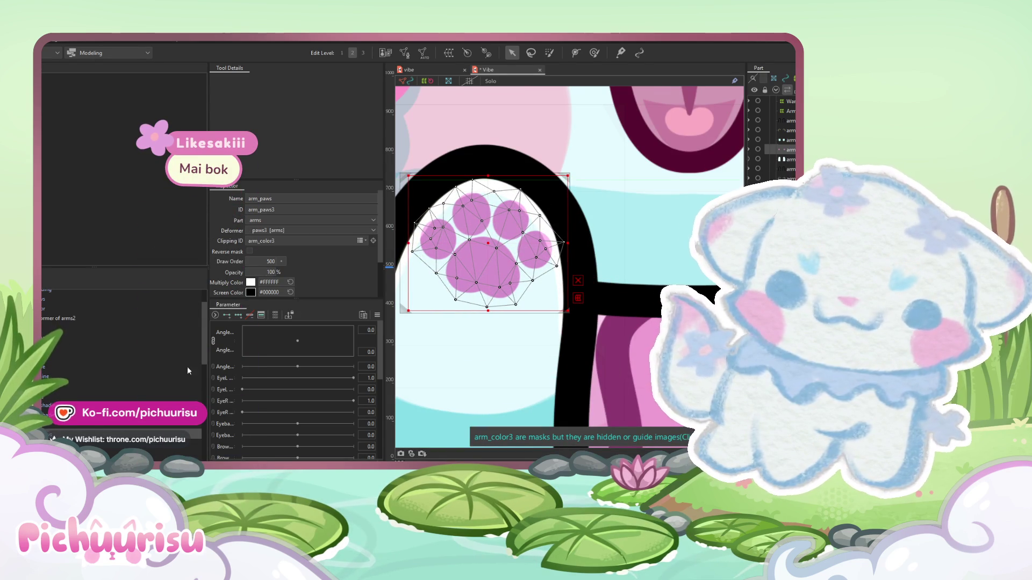
scroll(452, 236, down, 5)
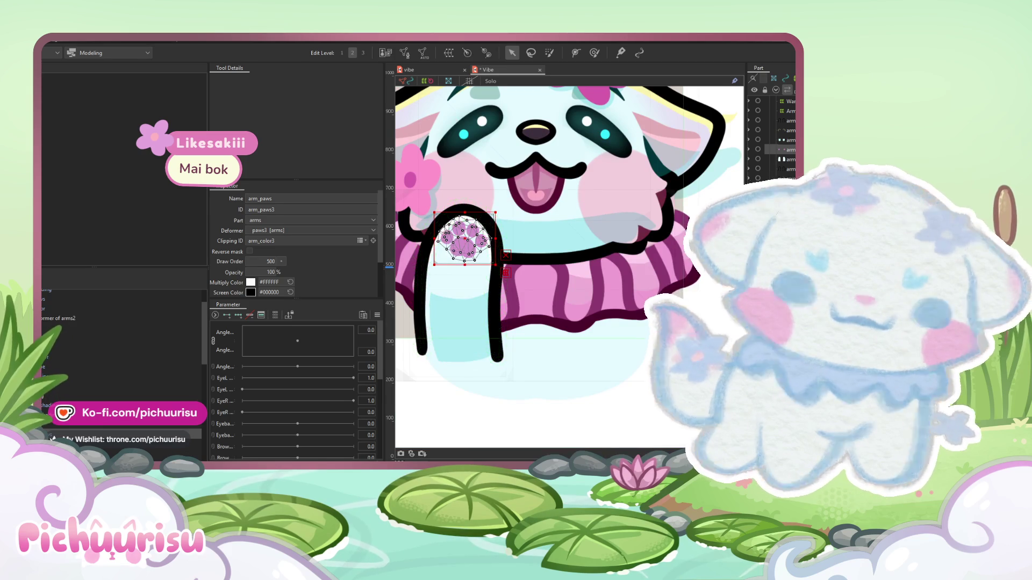
- Inspect the raised arm's meshes, the arm_shading meshes and Warp Deformer of arms2
click(121, 347)
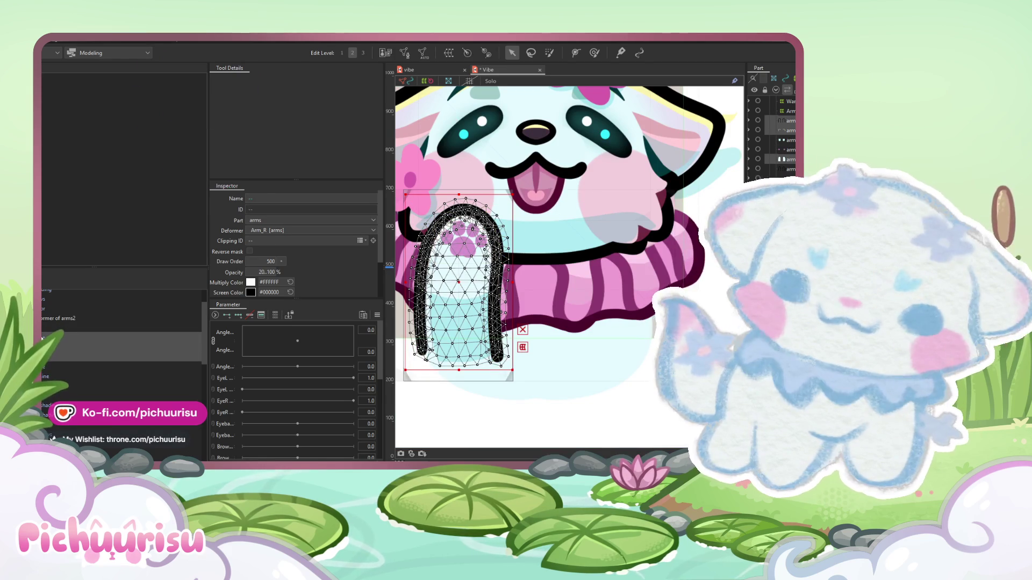
scroll(512, 363, down, 4)
scroll(514, 357, up, 2)
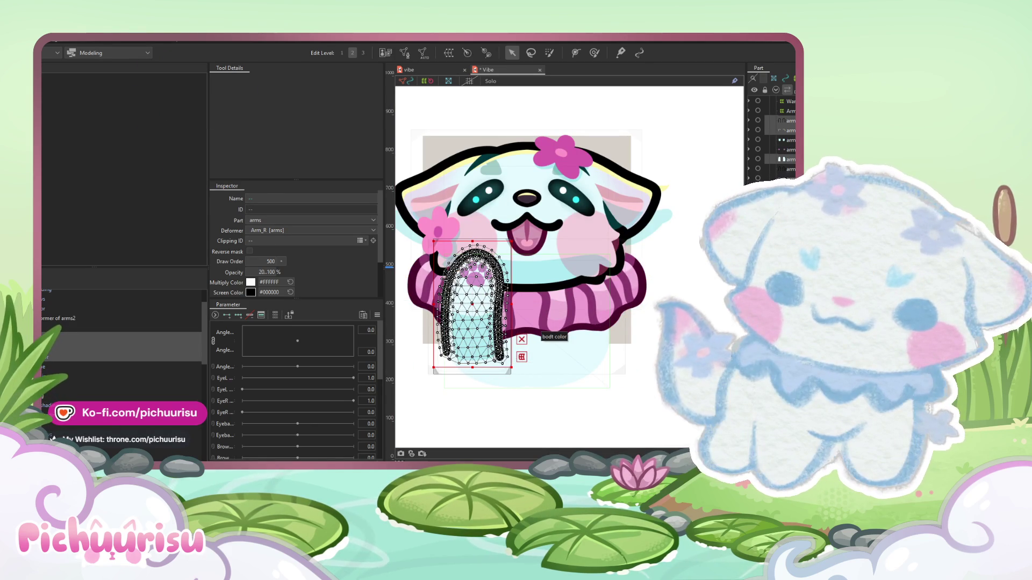
click(121, 327)
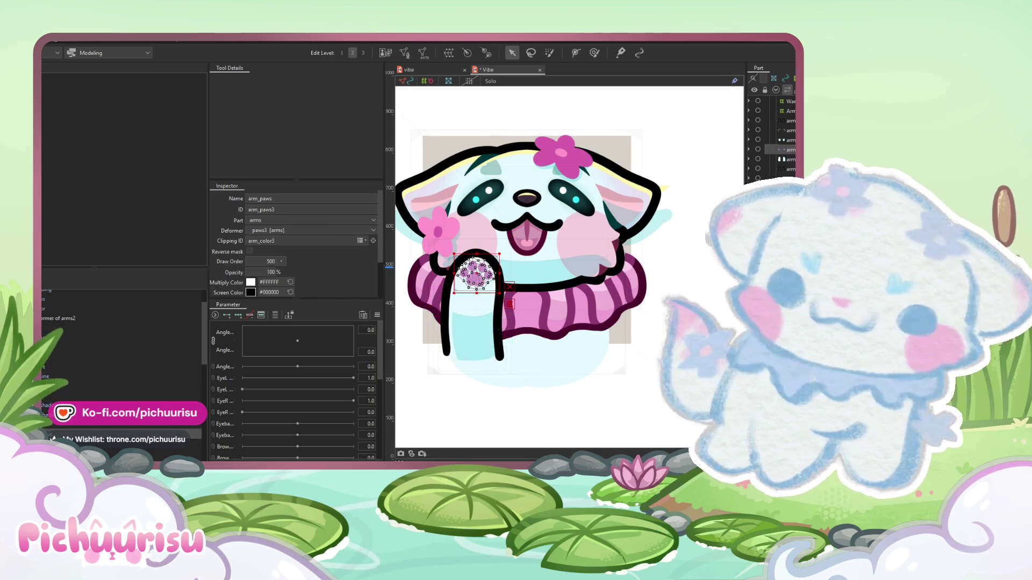
click(444, 308)
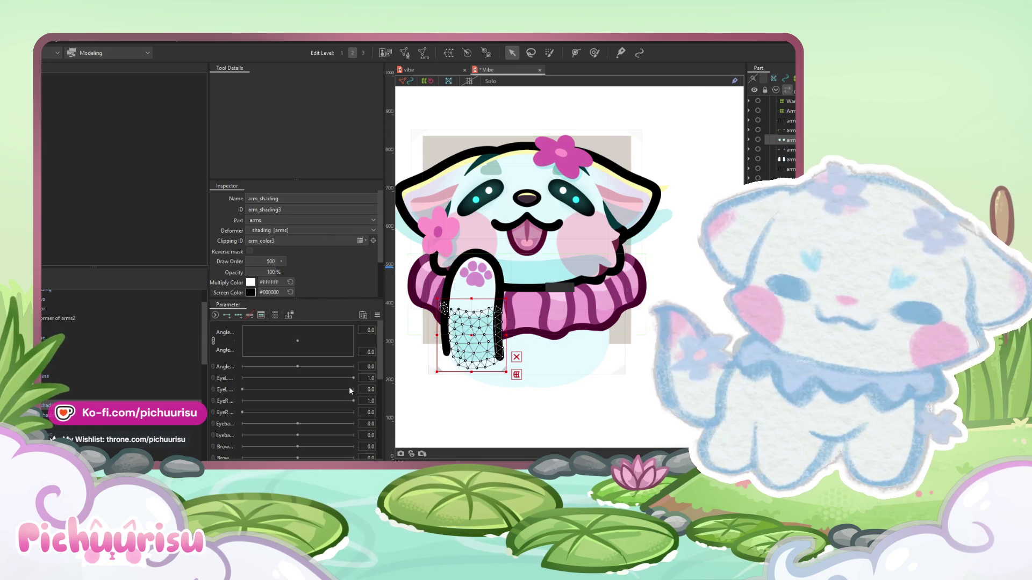
scroll(495, 327, up, 3)
click(446, 349)
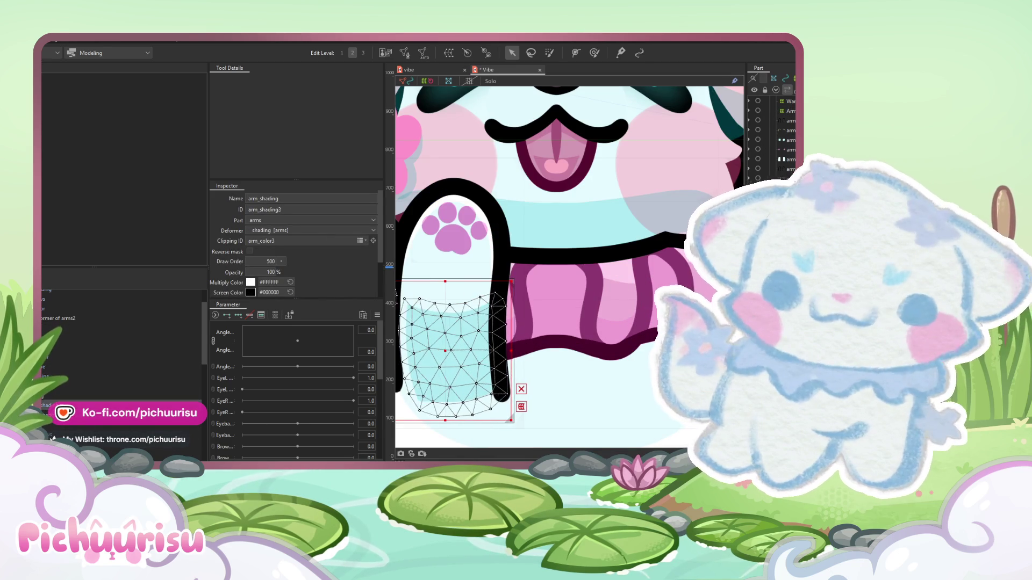
scroll(497, 309, down, 5)
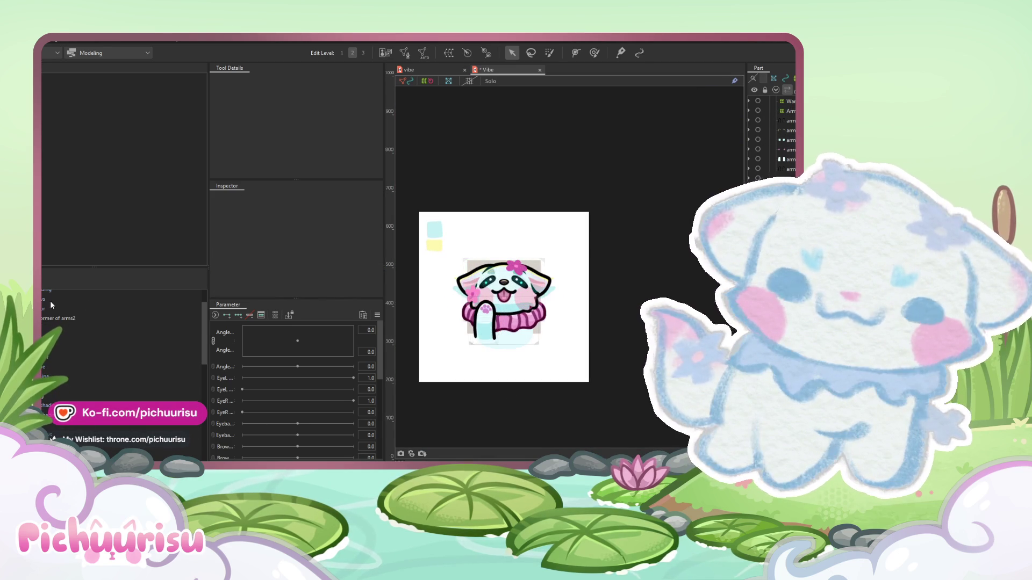
click(59, 318)
scroll(513, 339, up, 2)
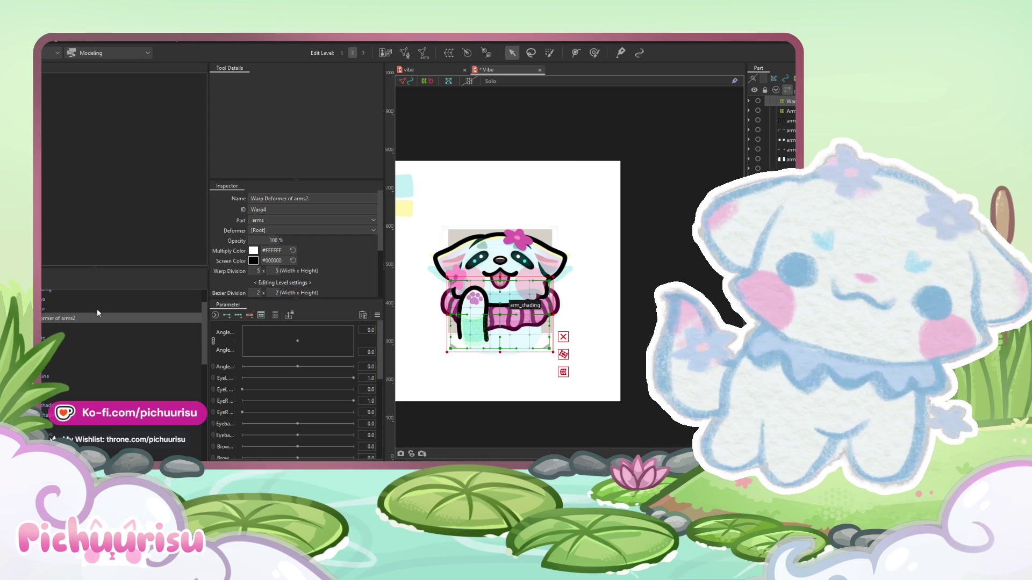
scroll(482, 327, up, 1)
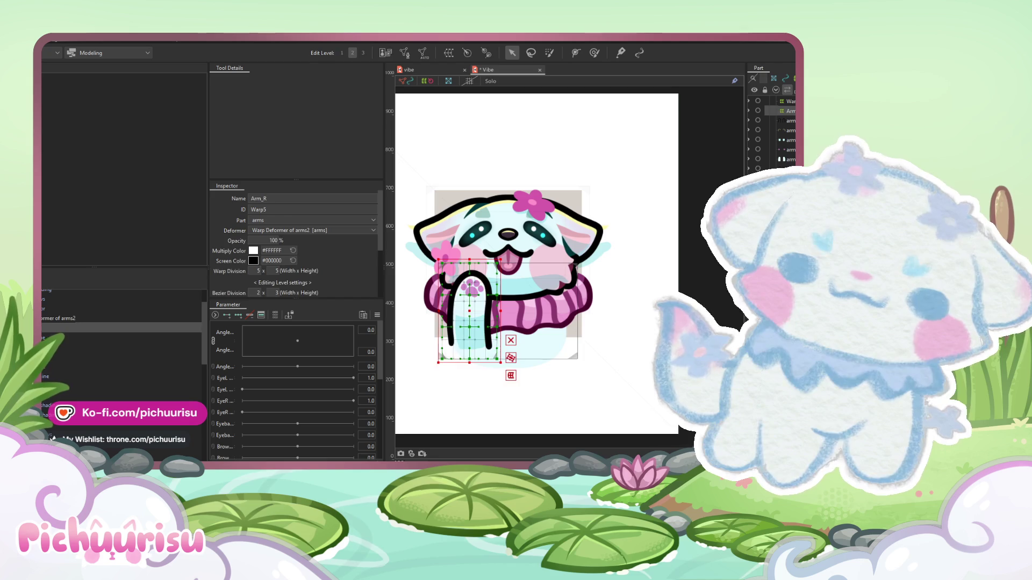
- Select the raised arm's arm_color and arm_line meshes together
click(470, 317)
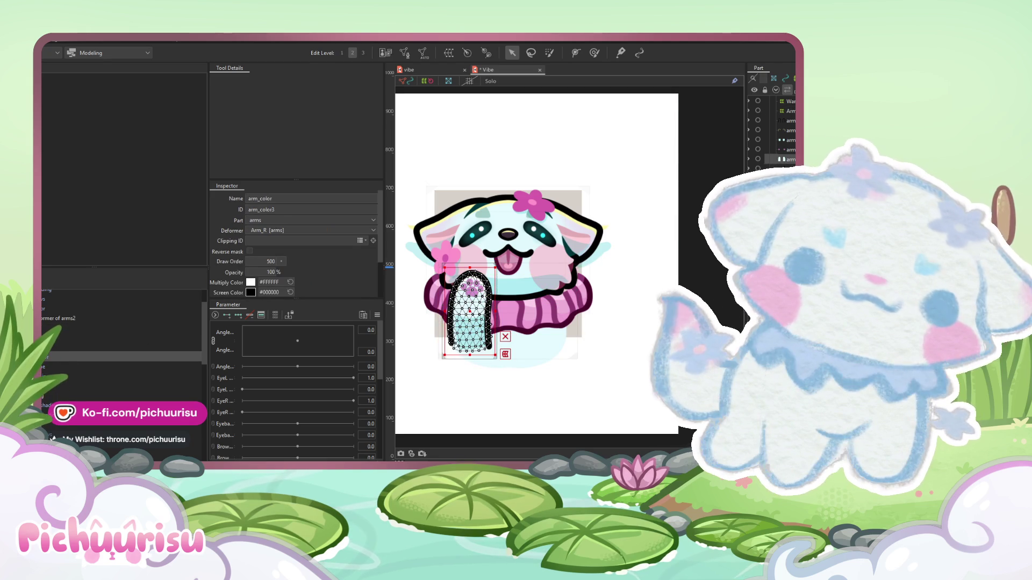
click(78, 381)
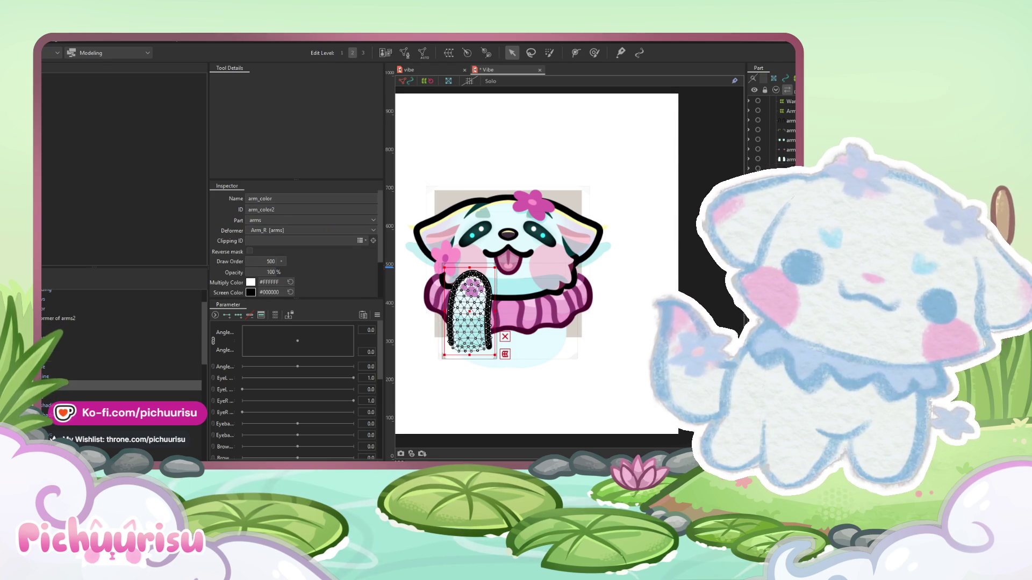
click(43, 369)
click(43, 344)
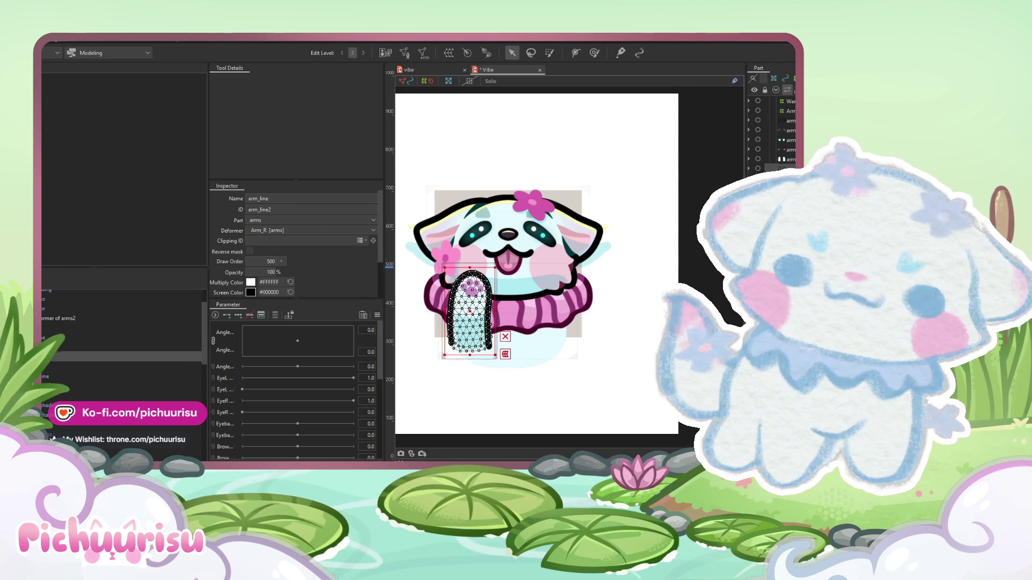
shift+click(42, 358)
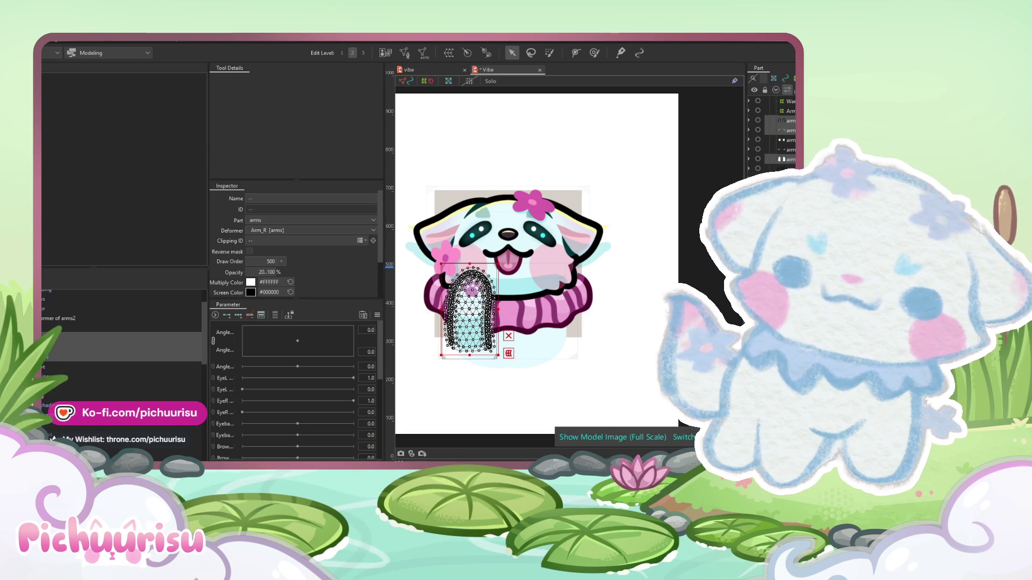
scroll(101, 347, down, 1)
scroll(123, 333, up, 1)
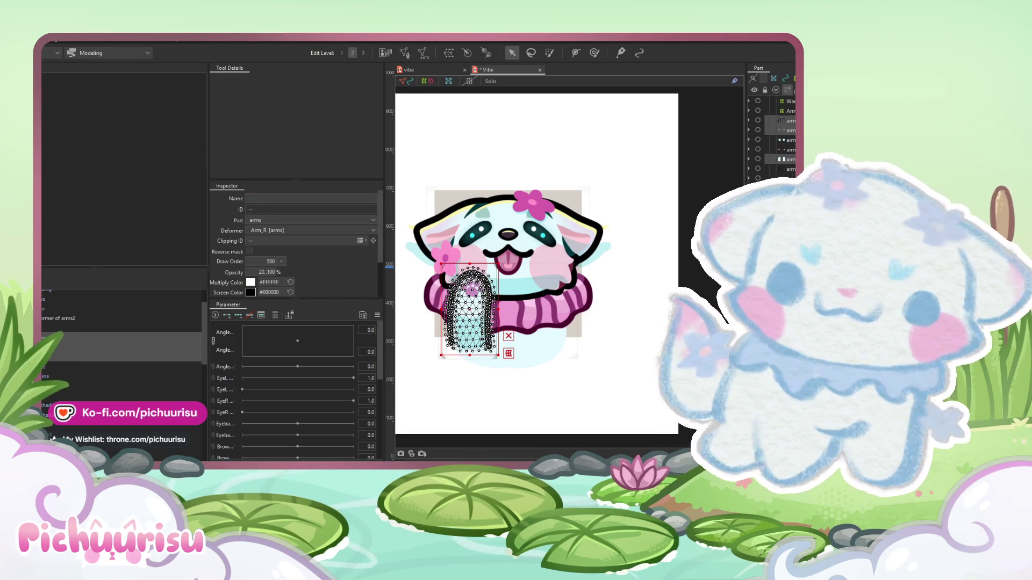
key(ctrl+z)
- Apply a label colour to the arm layers in the Part palette
right_click(773, 150)
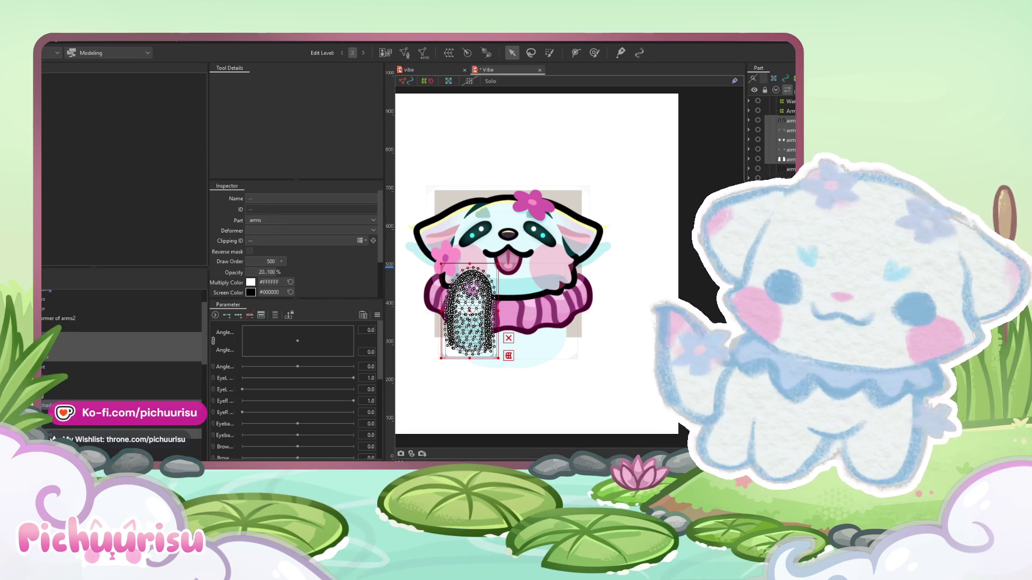
mouse_move(775, 154)
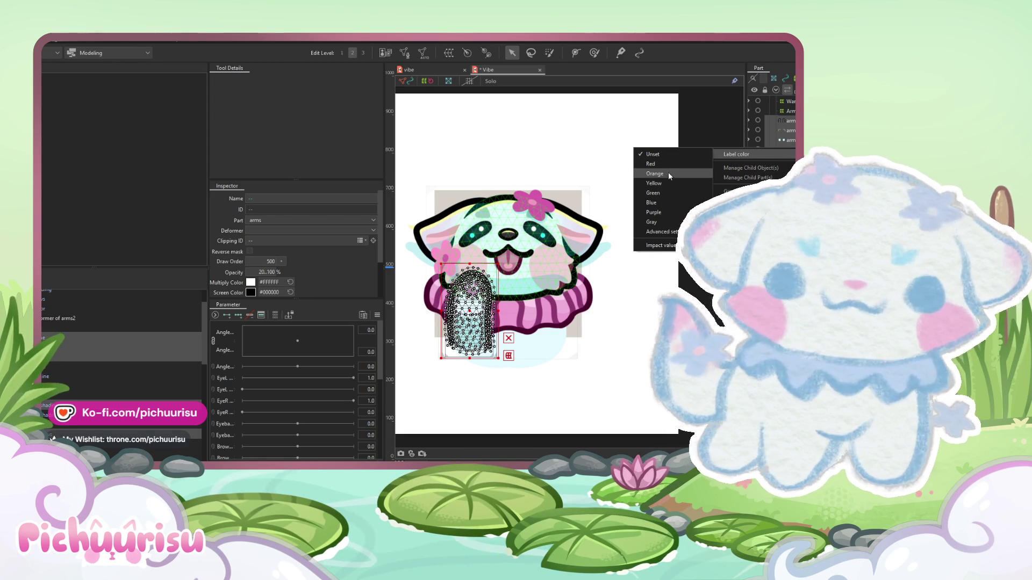
click(651, 203)
click(159, 370)
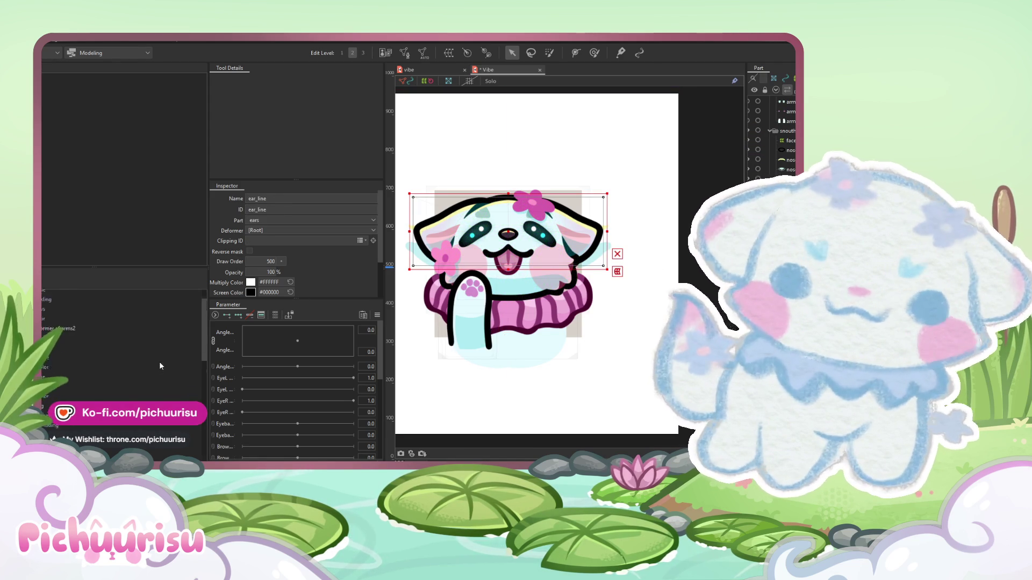
- Set the ear_light mesh's Clipping ID to ear_color
click(468, 290)
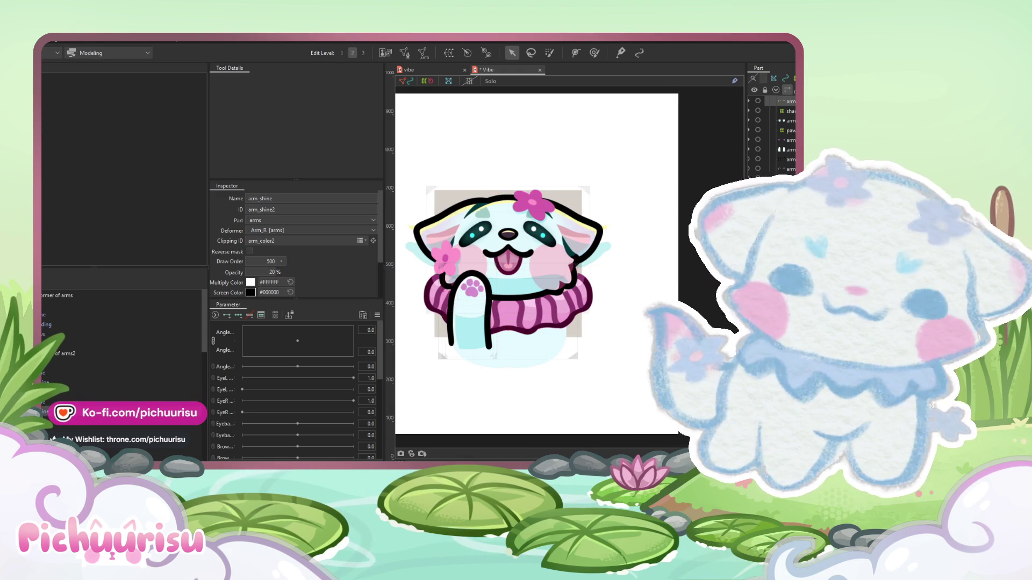
key(Escape)
scroll(517, 201, up, 3)
scroll(517, 201, down, 4)
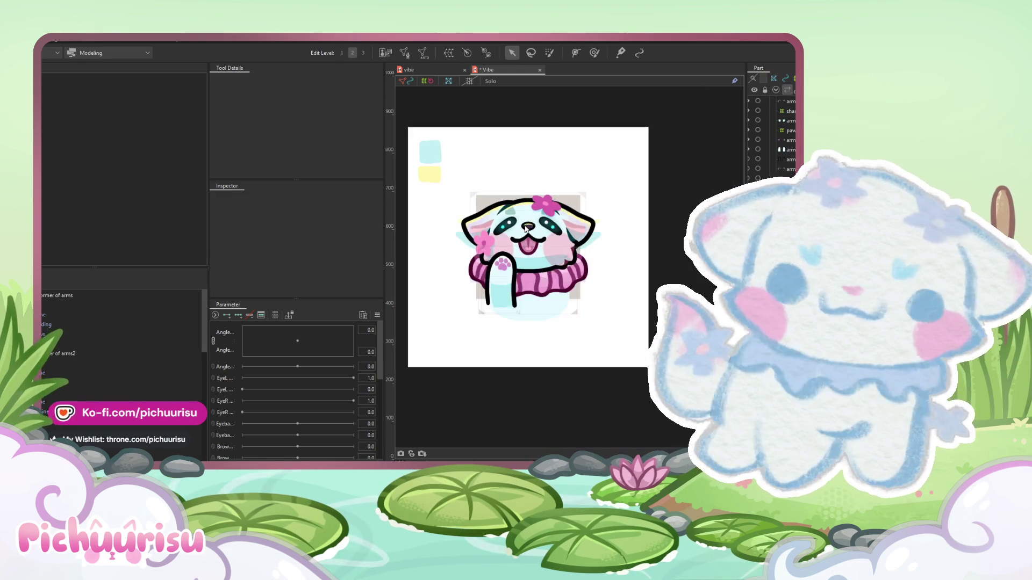
scroll(602, 263, up, 3)
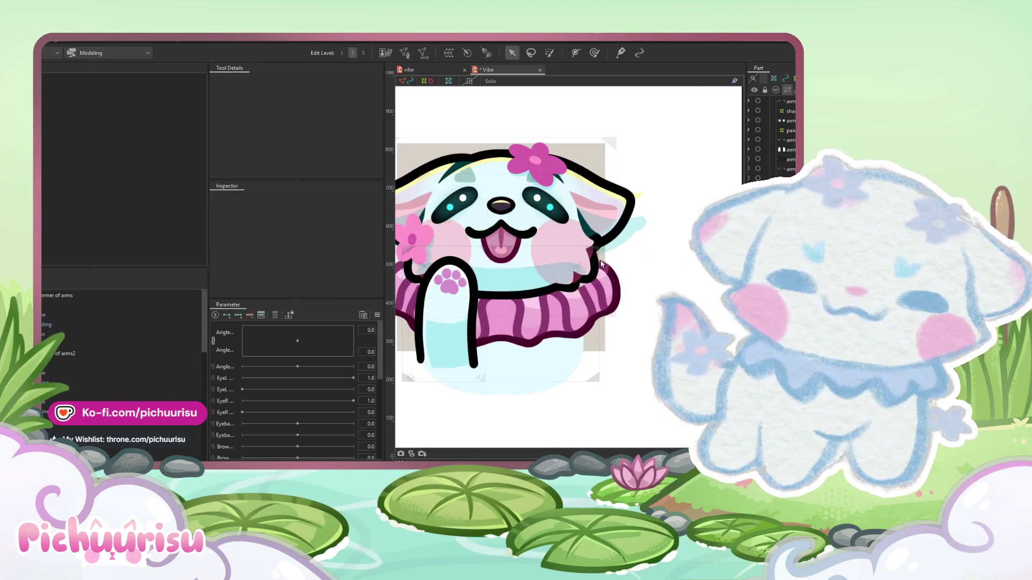
click(631, 213)
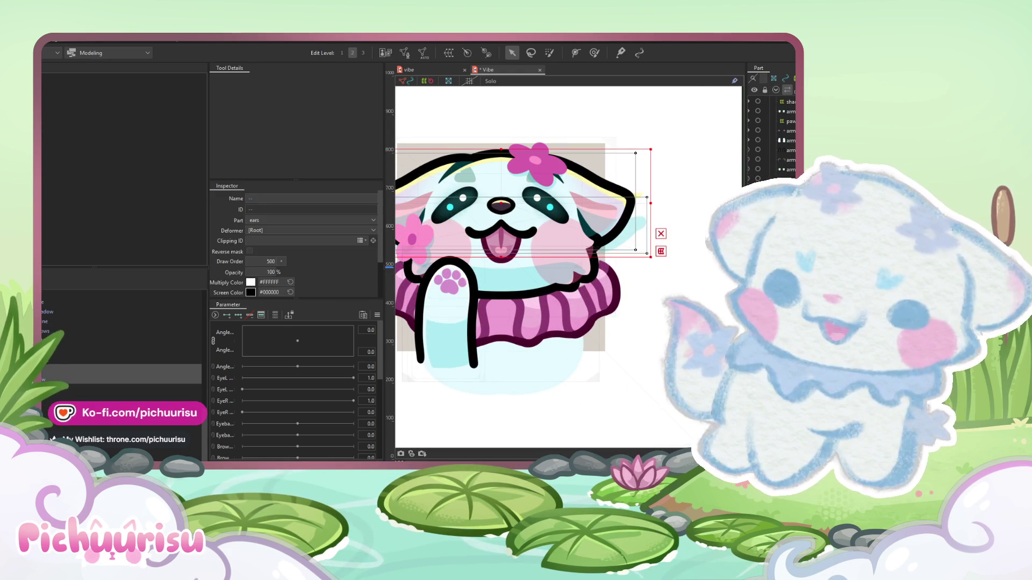
click(613, 206)
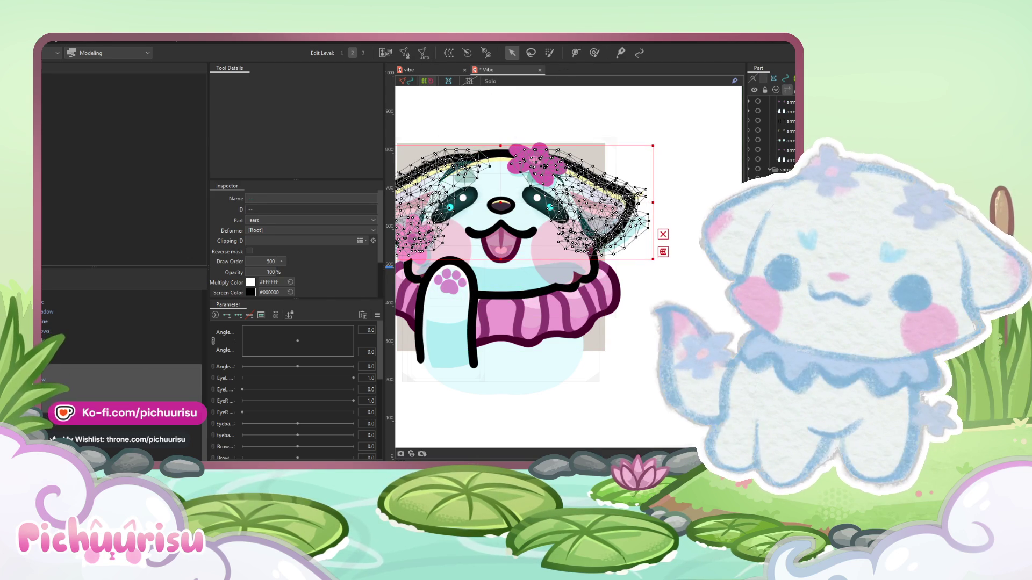
click(47, 398)
click(51, 396)
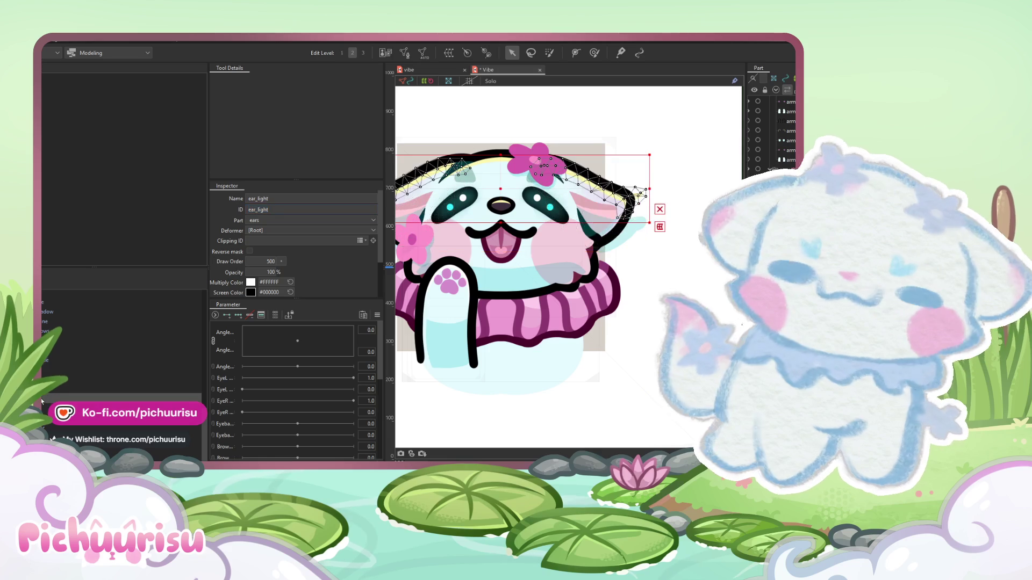
click(50, 379)
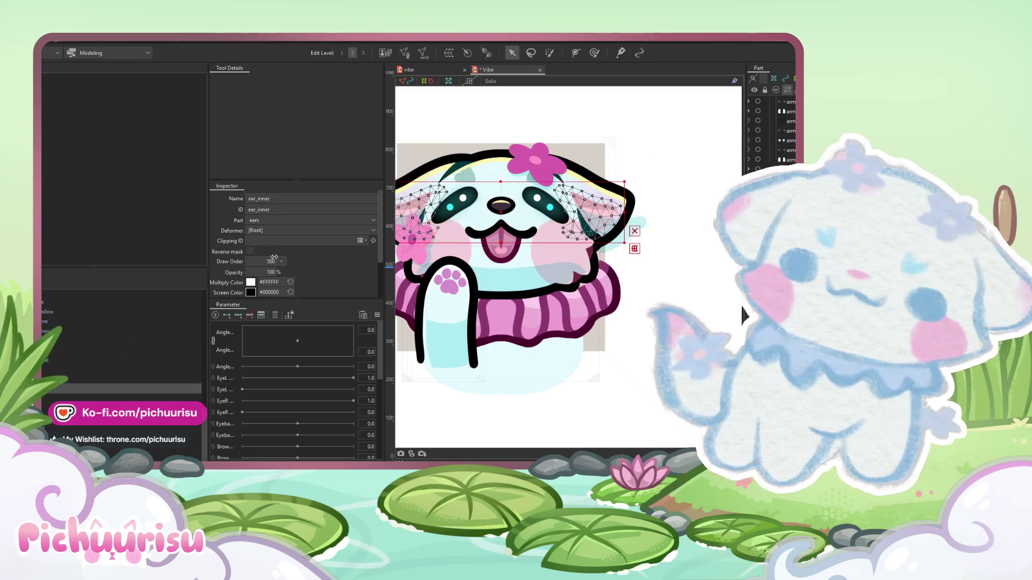
click(301, 241)
key(ctrl+v)
- Give the ear mesh Additive blend mode and 20% opacity
click(613, 186)
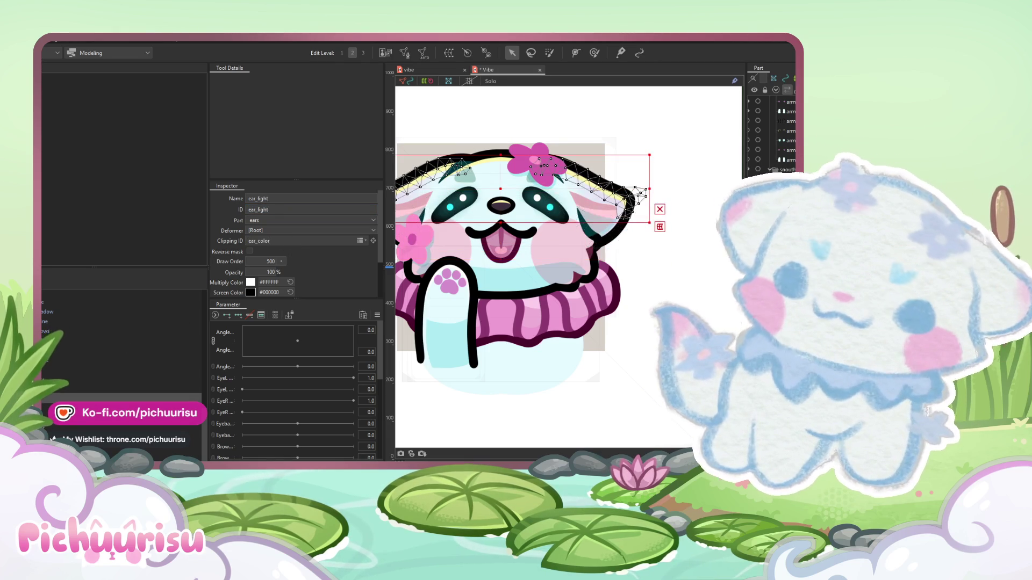
scroll(295, 242, down, 3)
click(264, 252)
click(274, 270)
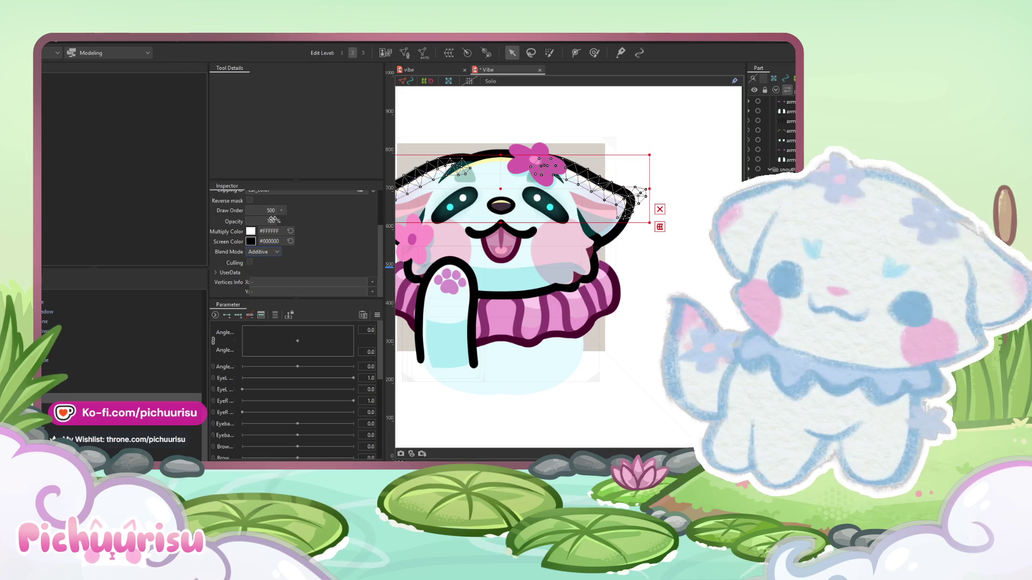
drag(277, 221, 270, 226)
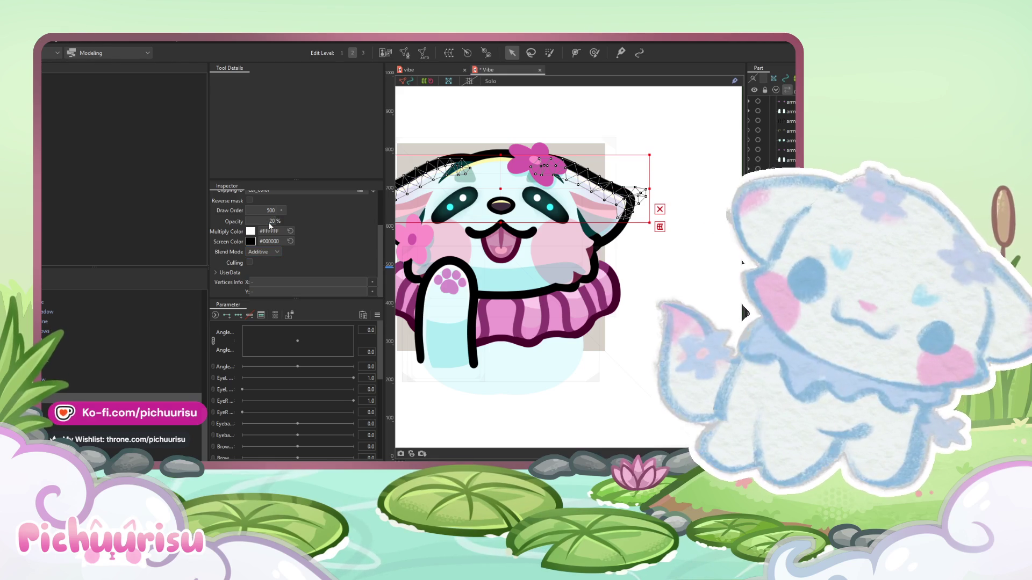
click(774, 170)
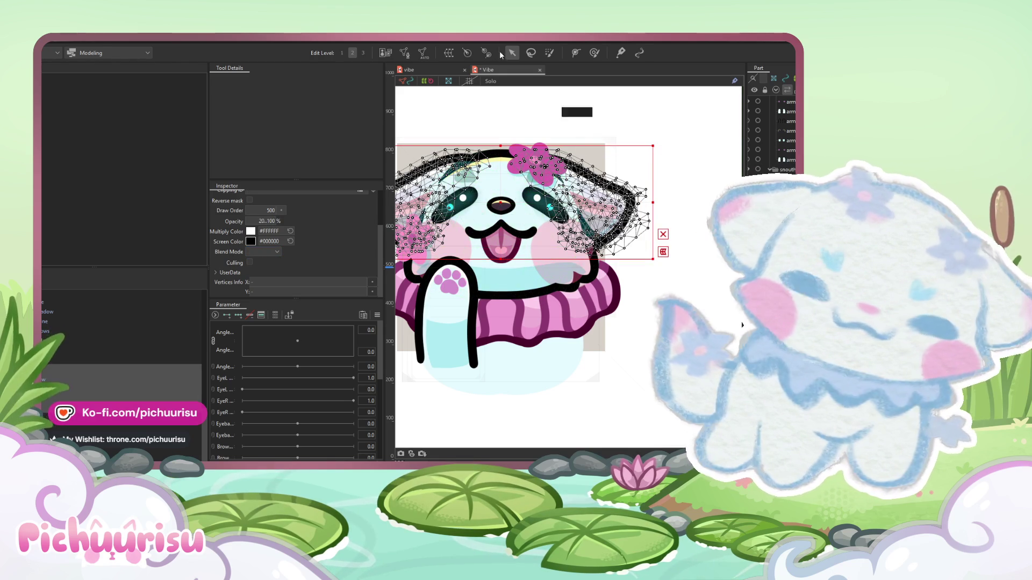
- Set the ears warp deformer's warp division to 10 x 10
click(70, 351)
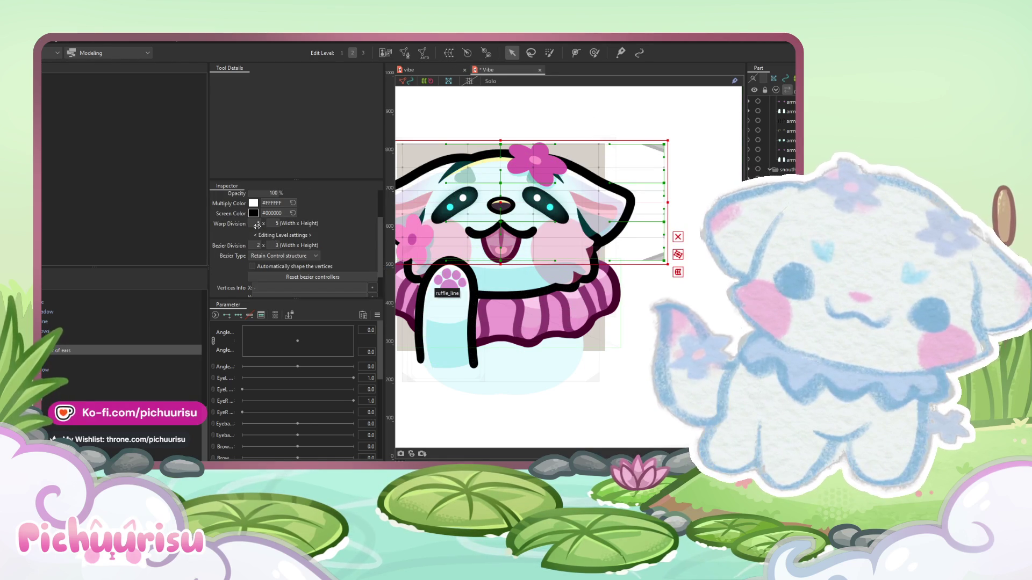
click(257, 224)
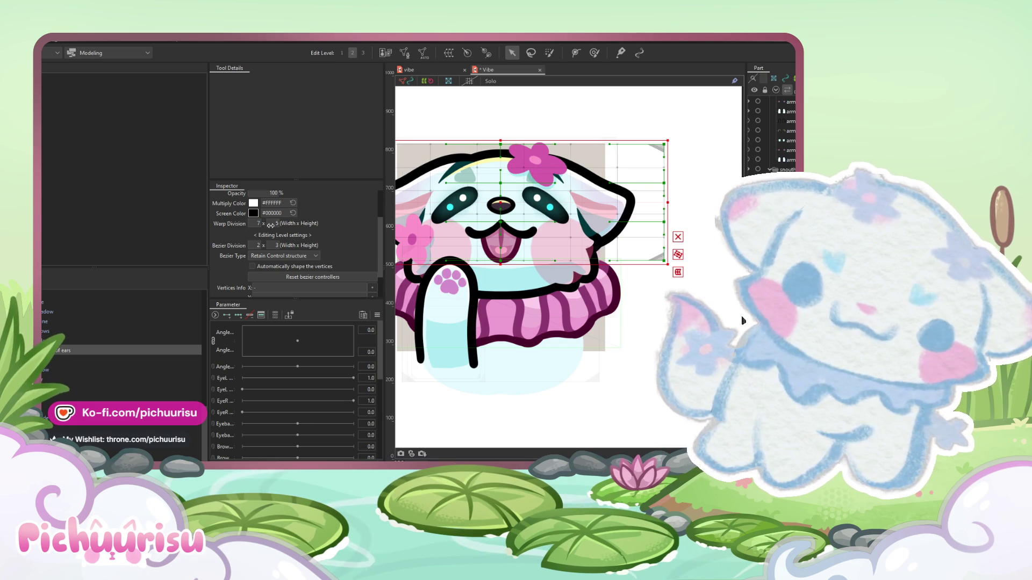
text(10)
key(Tab)
text(10)
key(Return)
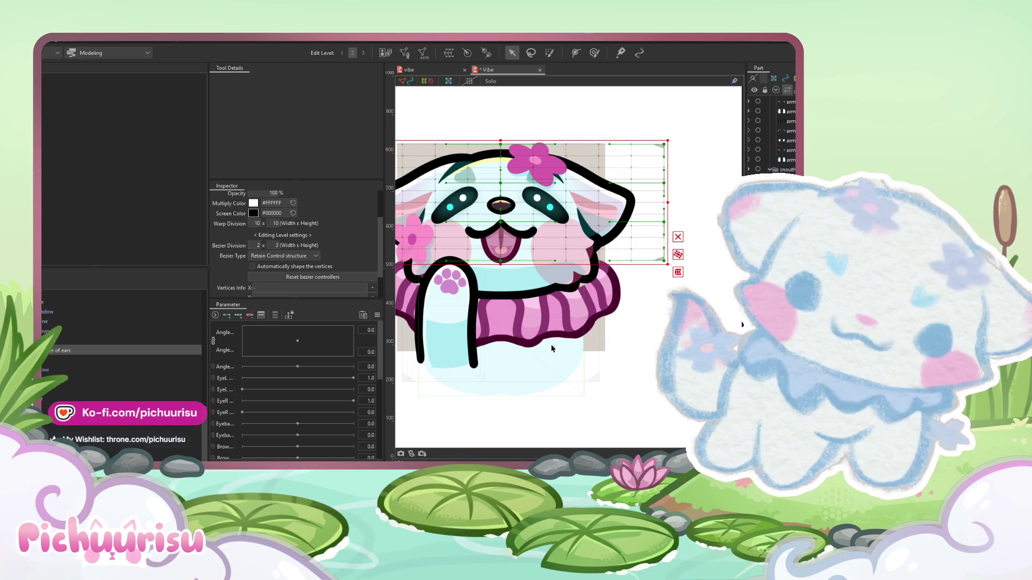
- Set the ears deformer's bezier division columns to 4
scroll(550, 344, down, 2)
double_click(258, 245)
text(4)
key(Return)
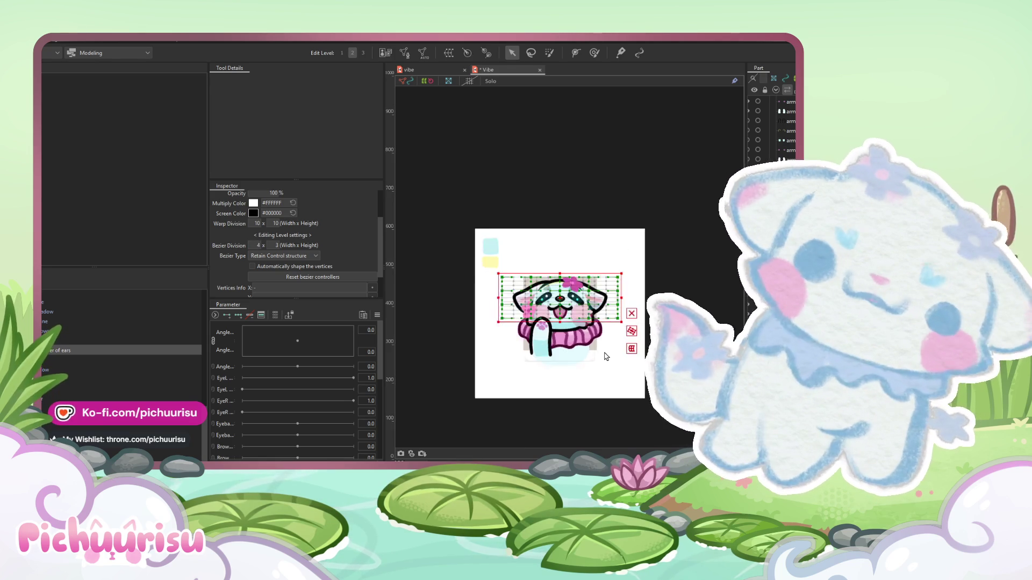
click(779, 158)
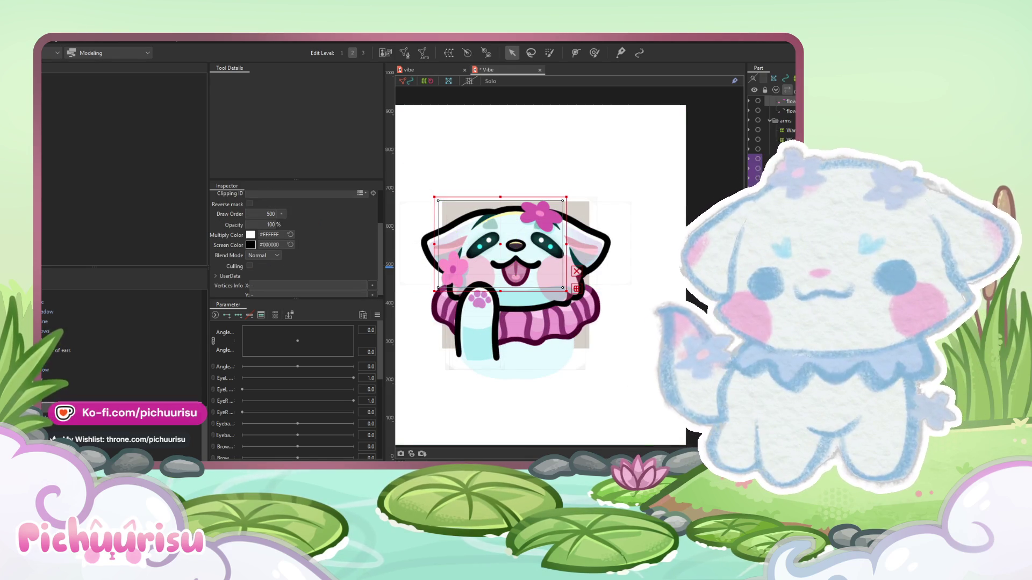
- Select the scarf and lower-body meshes and generate detailed meshes for them
click(489, 223)
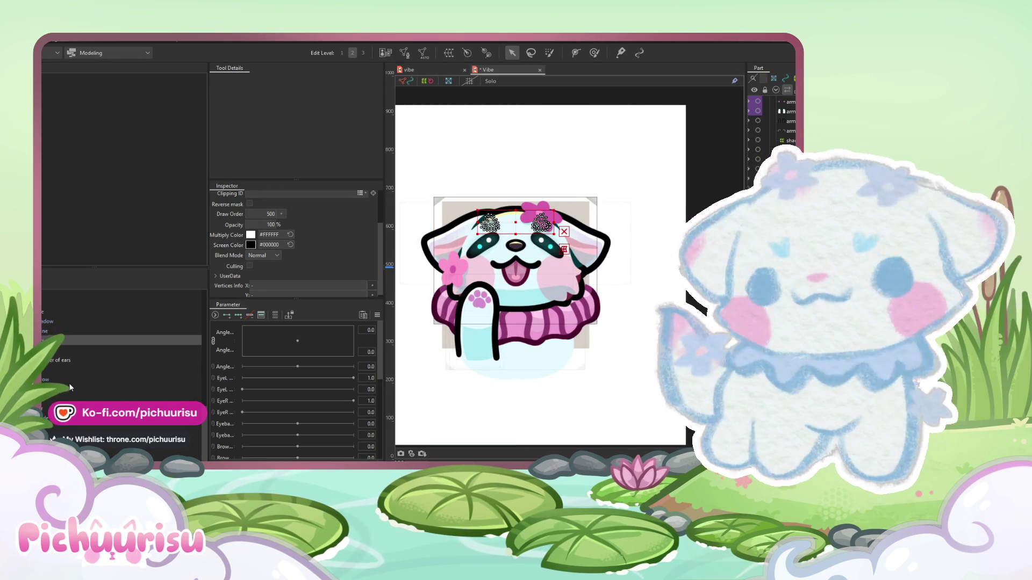
scroll(54, 376, down, 3)
scroll(54, 376, down, 3)
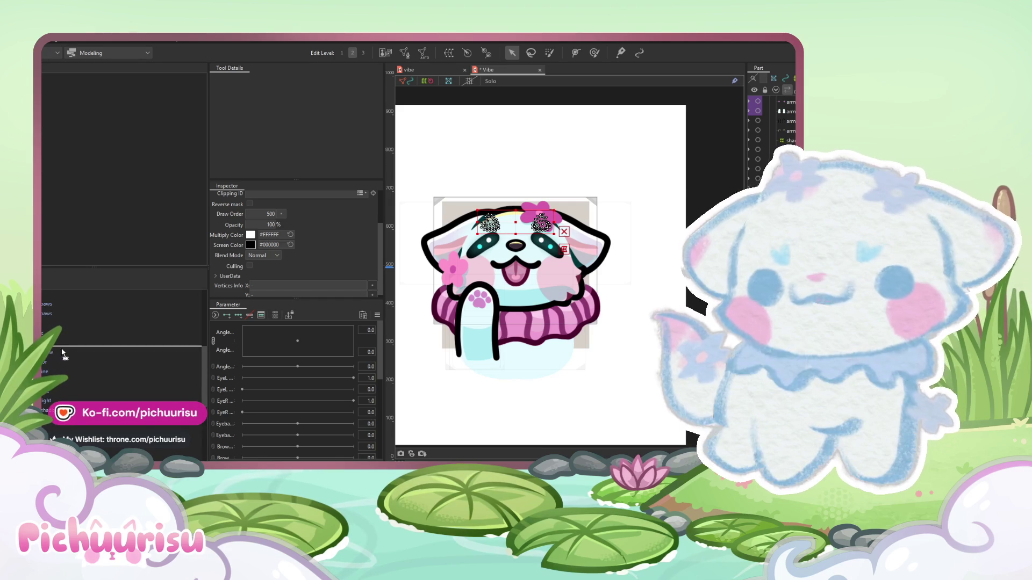
click(54, 378)
ctrl+click(54, 387)
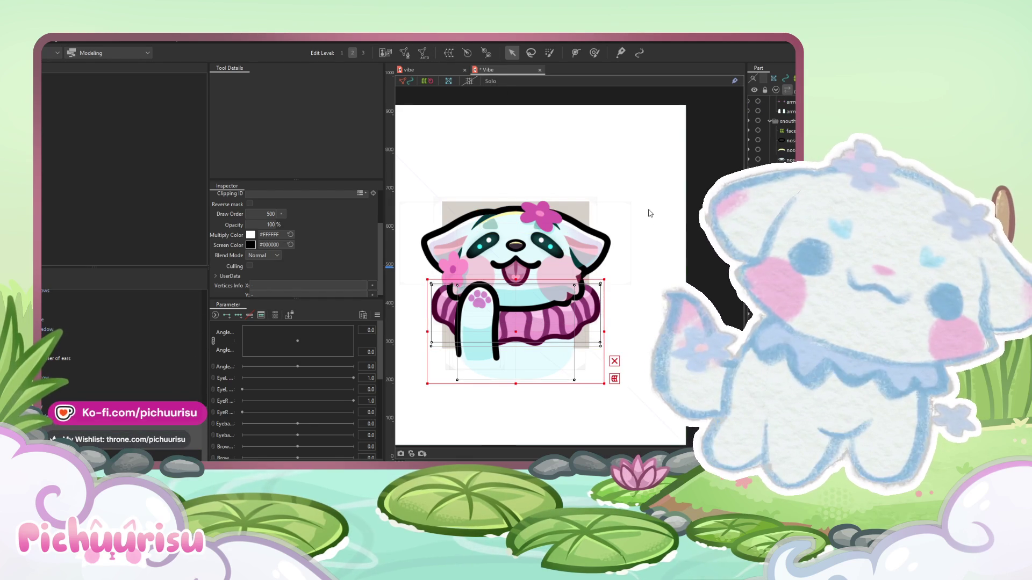
key(ctrl+a)
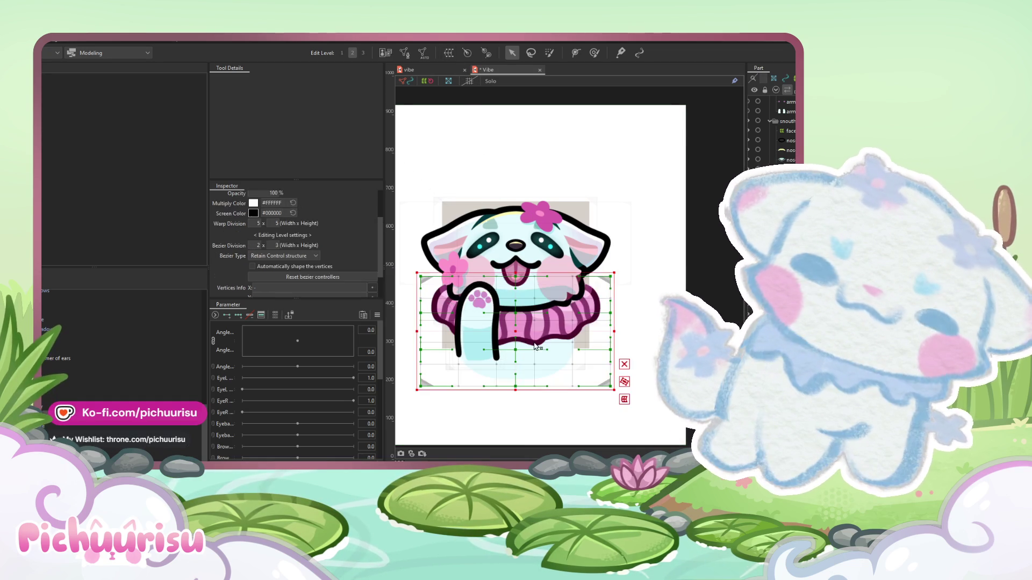
- Select the arms and ears warp deformers, then nest the head deformer under Body
scroll(538, 337, down, 4)
click(70, 388)
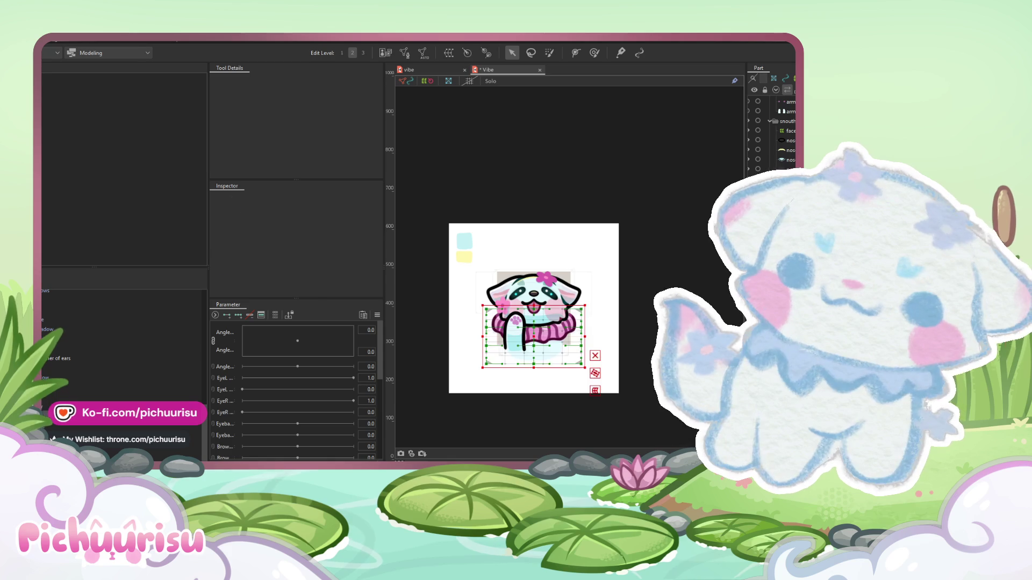
click(59, 327)
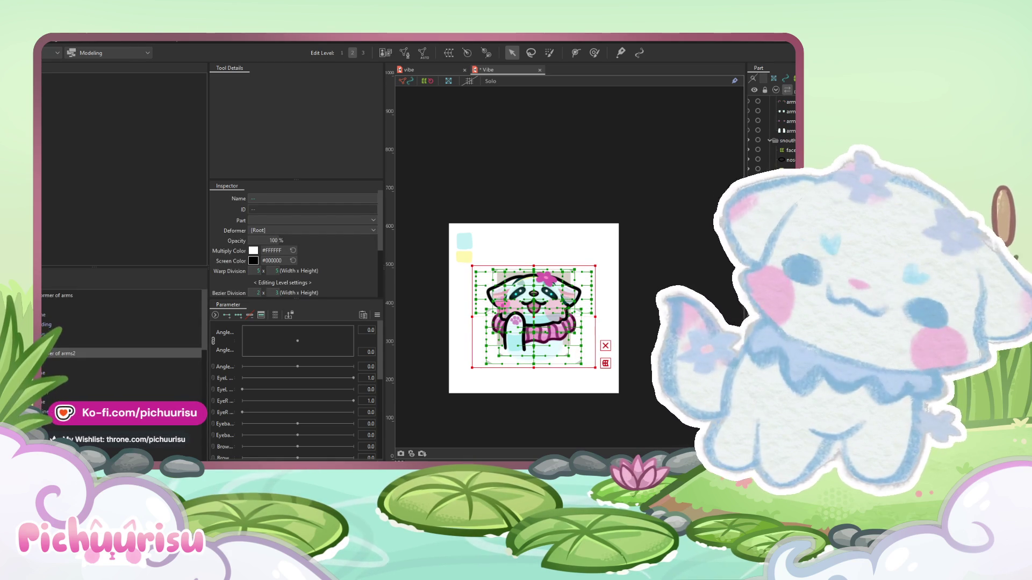
scroll(119, 353, up, 1)
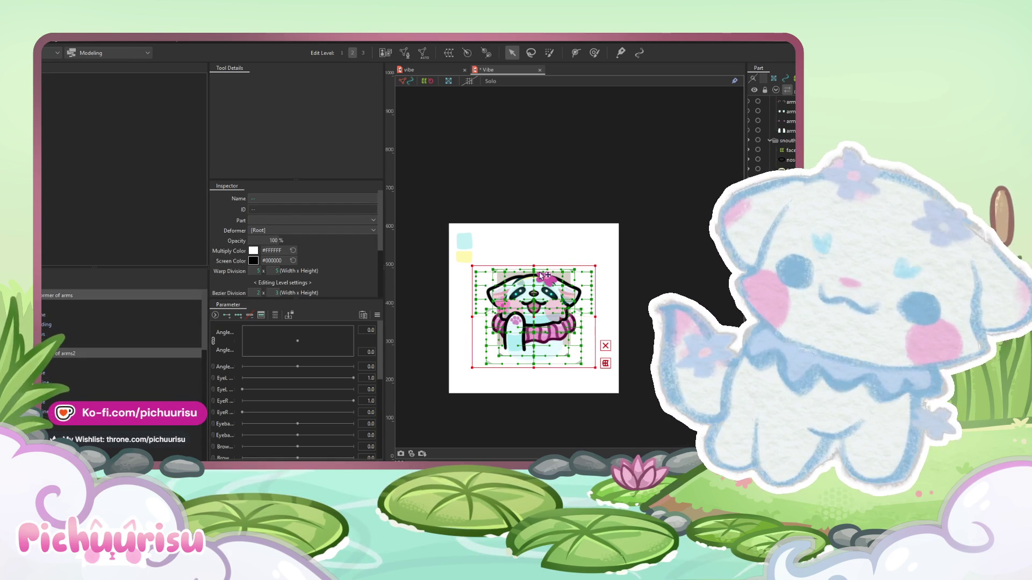
click(42, 299)
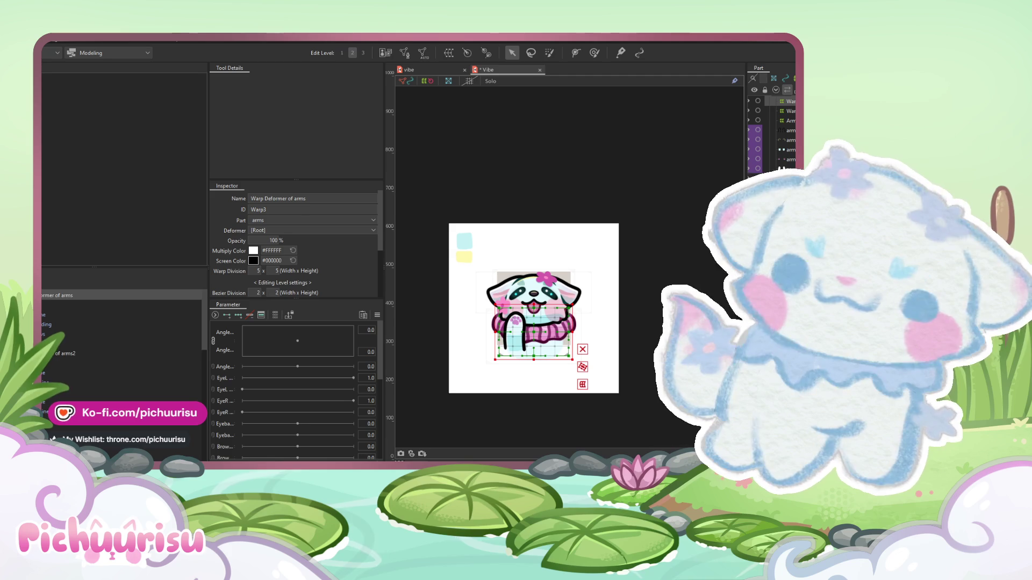
click(64, 353)
scroll(119, 354, down, 1)
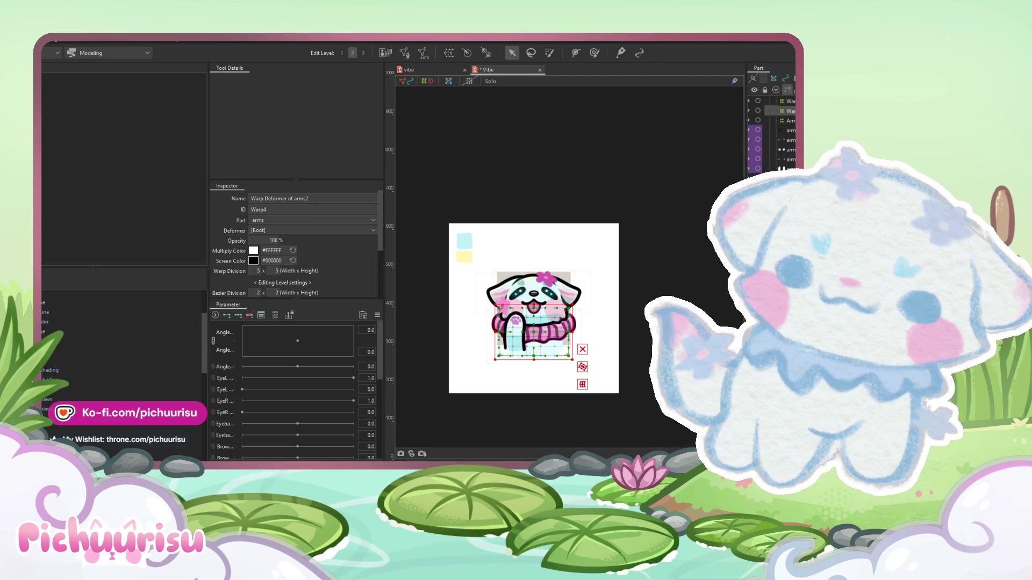
ctrl+click(54, 381)
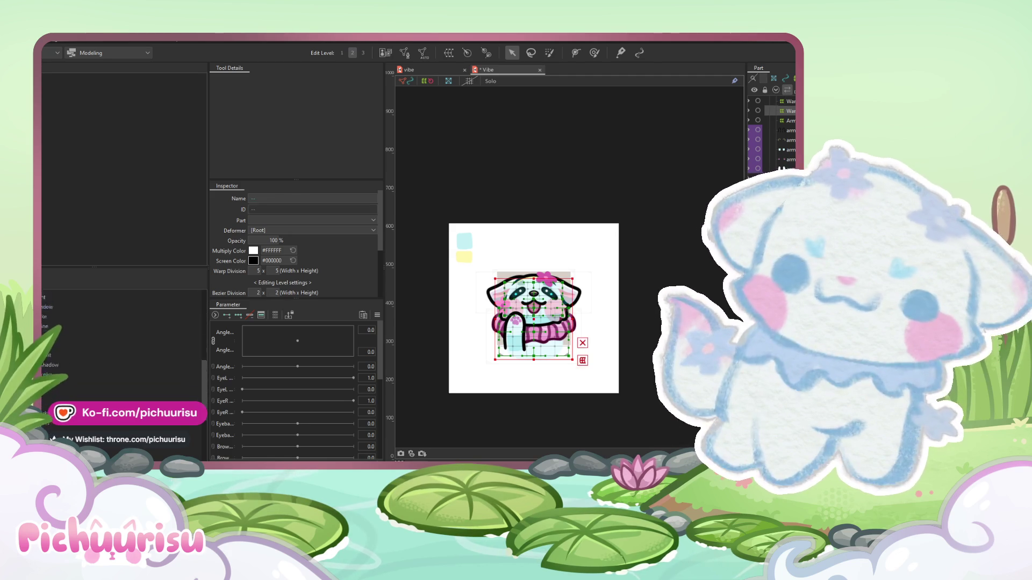
ctrl+click(70, 341)
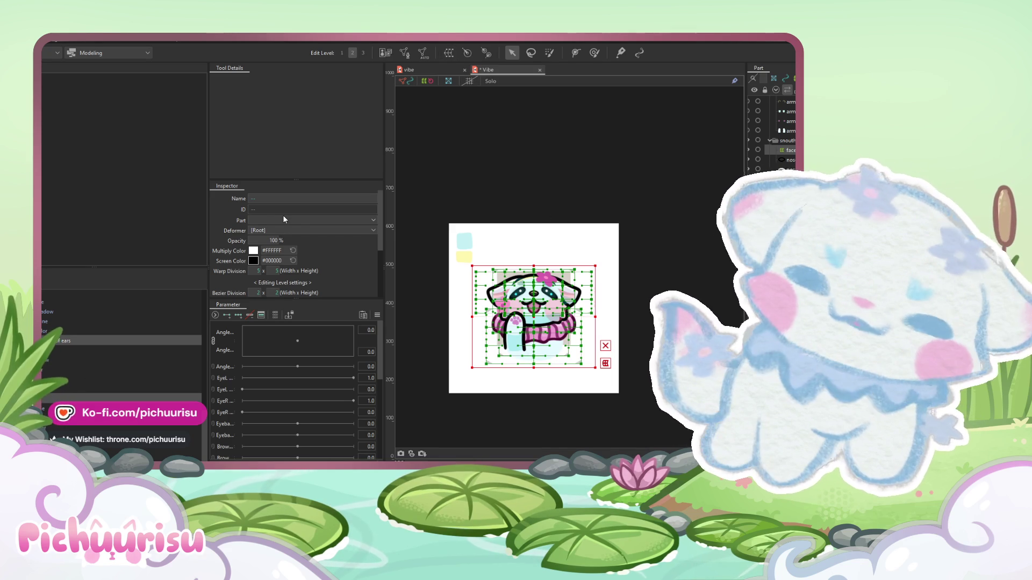
click(48, 401)
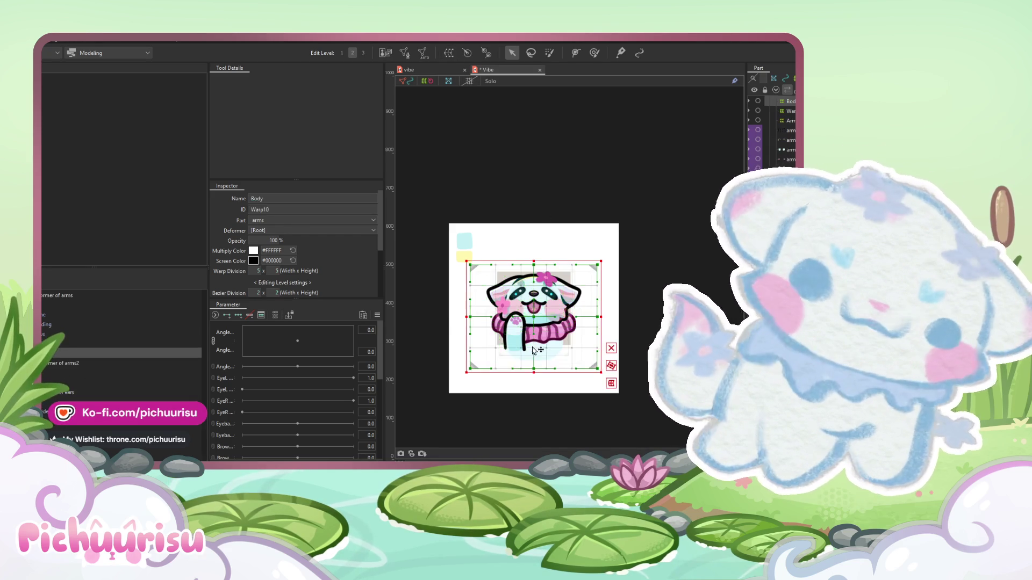
drag(48, 401, 51, 380)
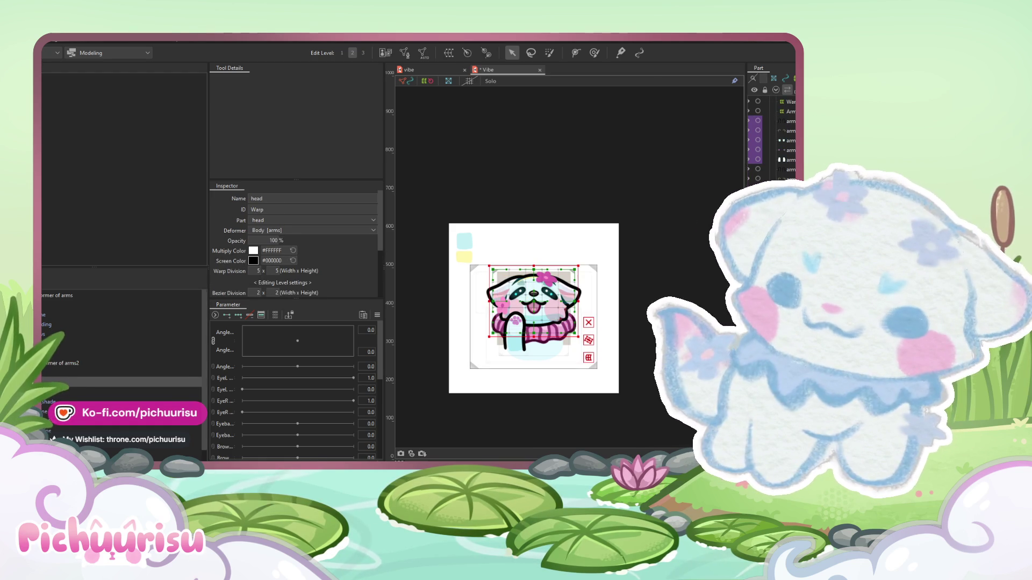
- Auto-generate dense meshes for both flower meshes on the head
click(44, 402)
ctrl+click(45, 402)
scroll(546, 297, up, 1)
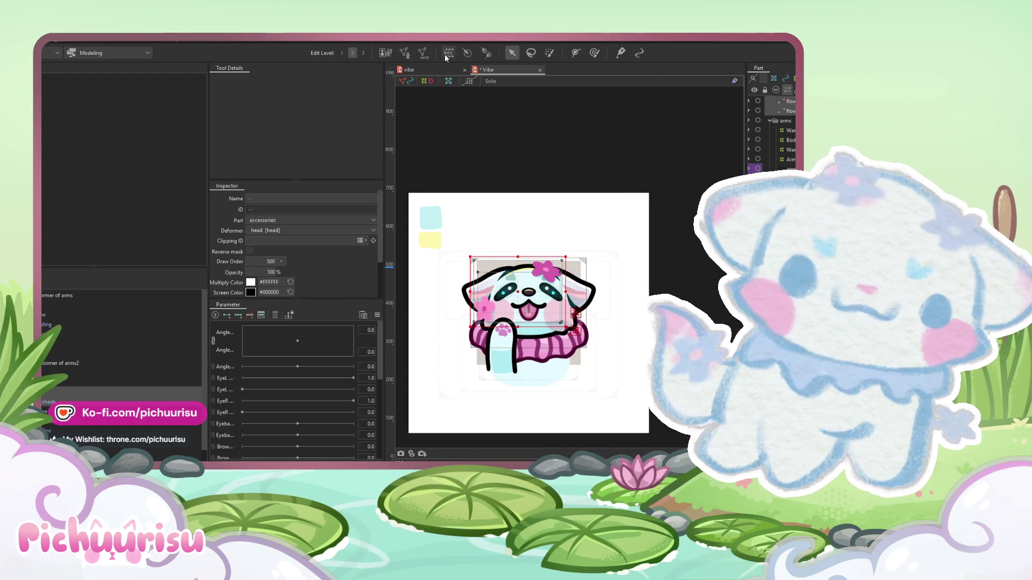
click(425, 55)
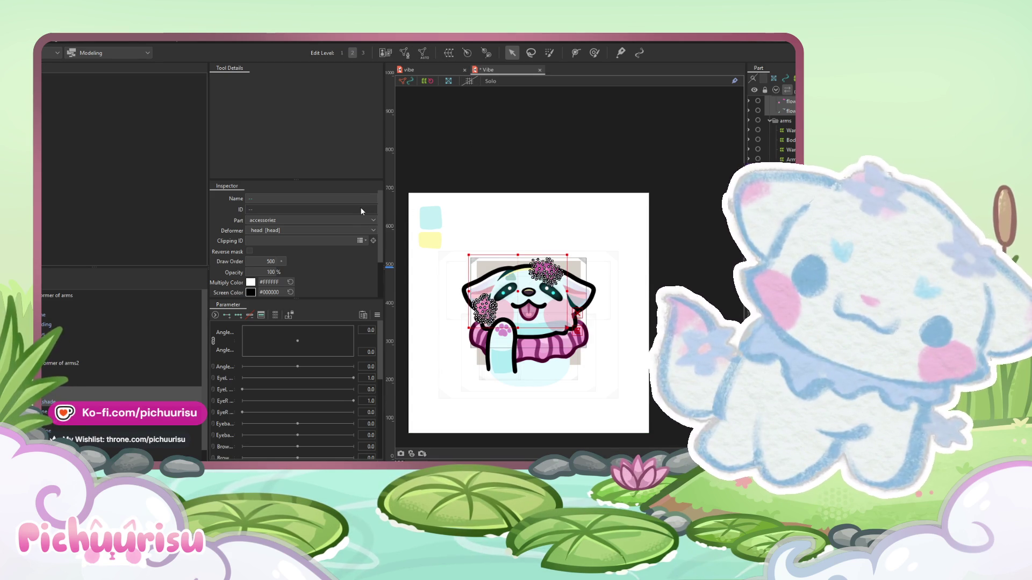
- Select the accessories, head and face warp deformers, undoing a trial downward shift of the face warp
click(538, 351)
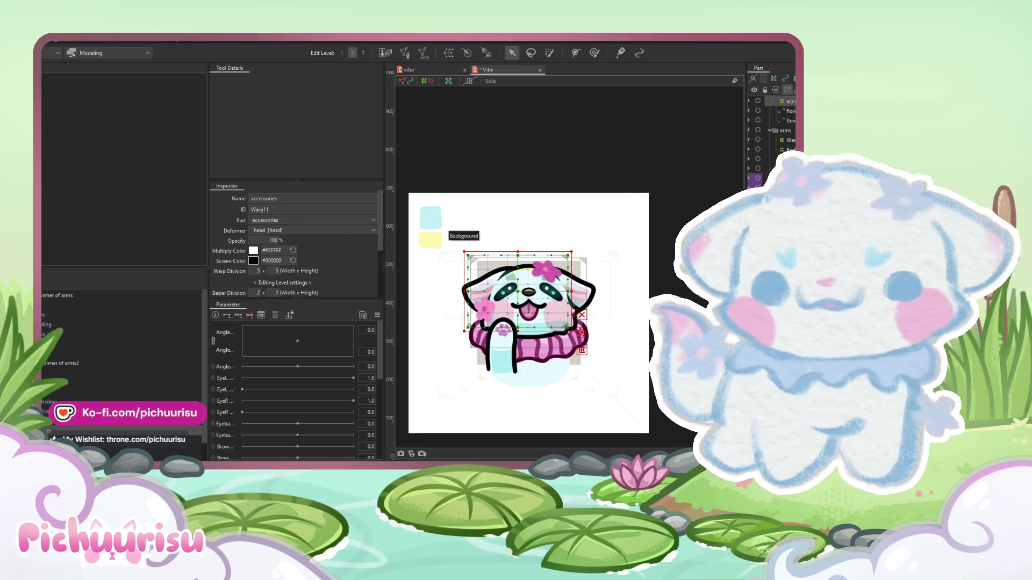
click(528, 302)
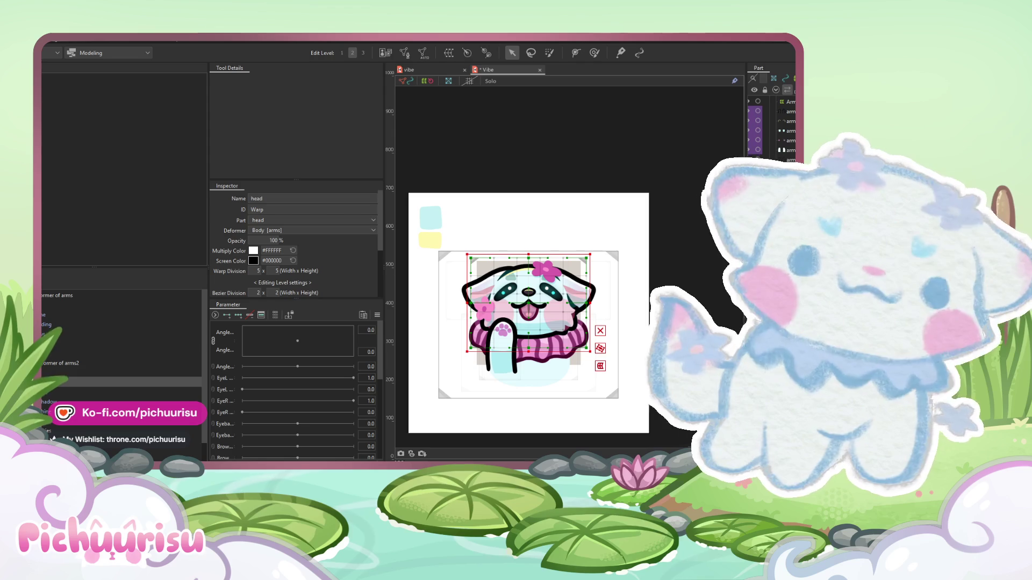
scroll(615, 311, up, 2)
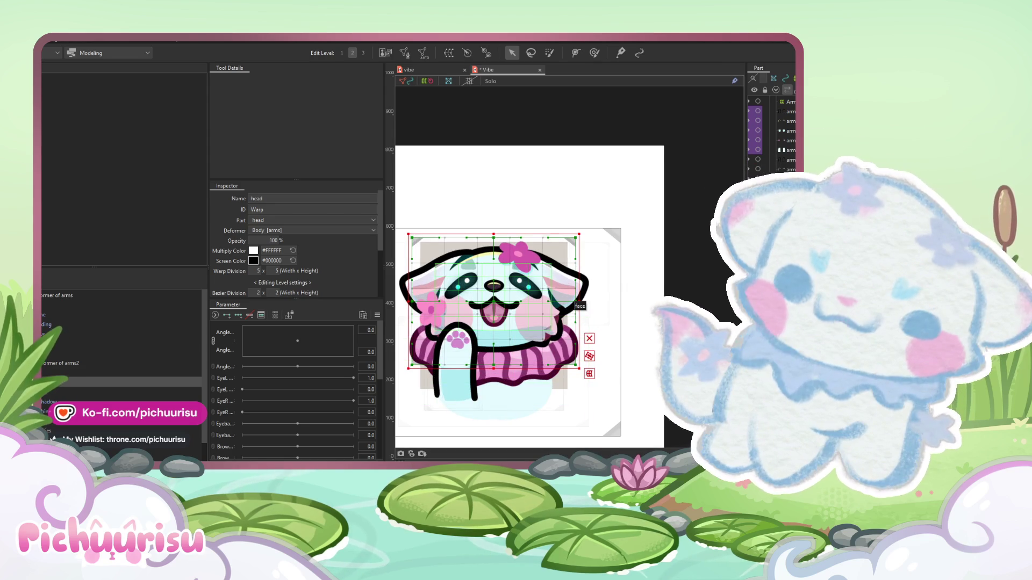
click(494, 300)
drag(495, 298, 494, 313)
key(ctrl+z)
- Inspect the mouth line, face, head_brows, head_marking and head_shadow meshes, then reselect the face warp
click(493, 303)
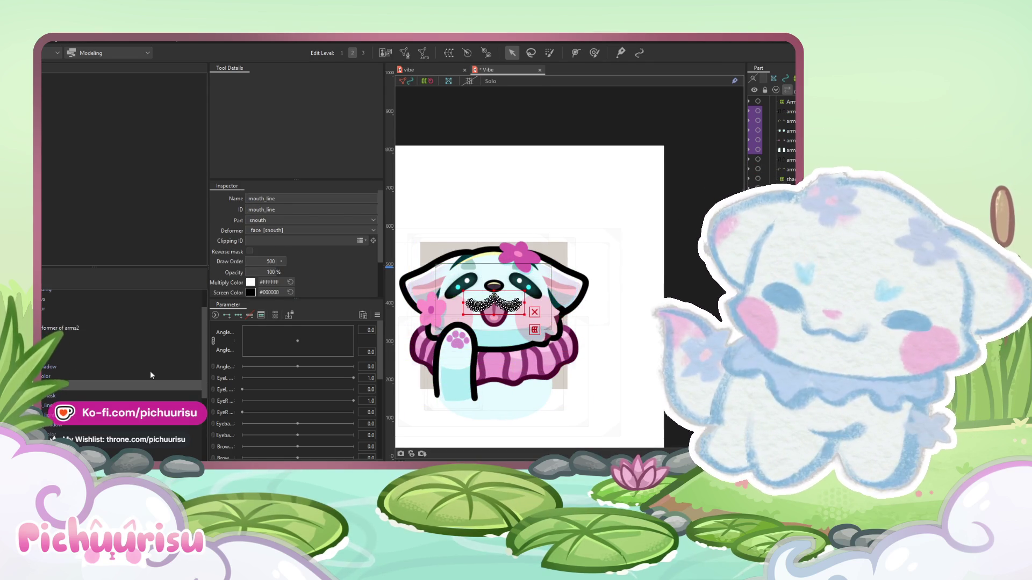
click(493, 275)
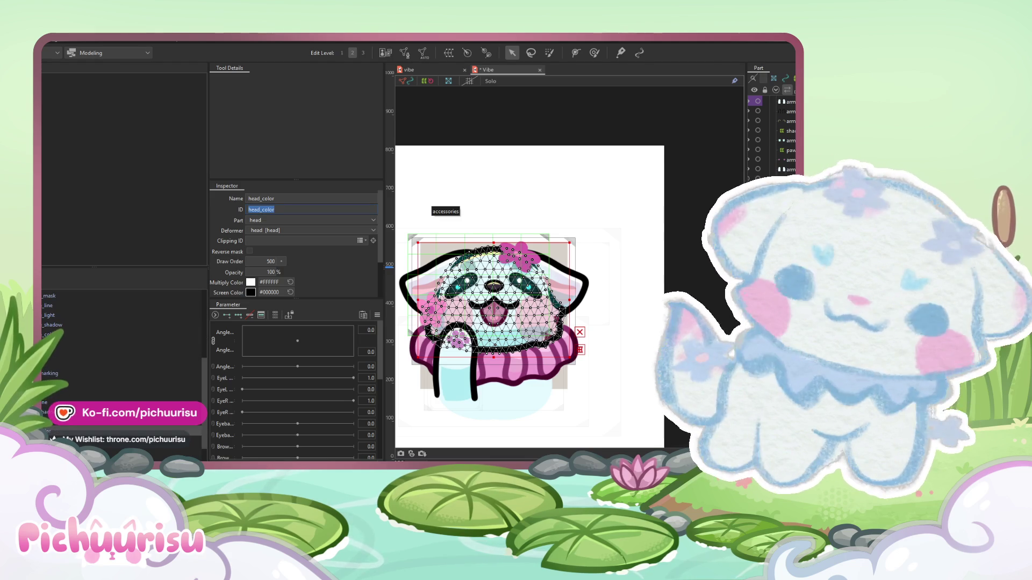
click(467, 263)
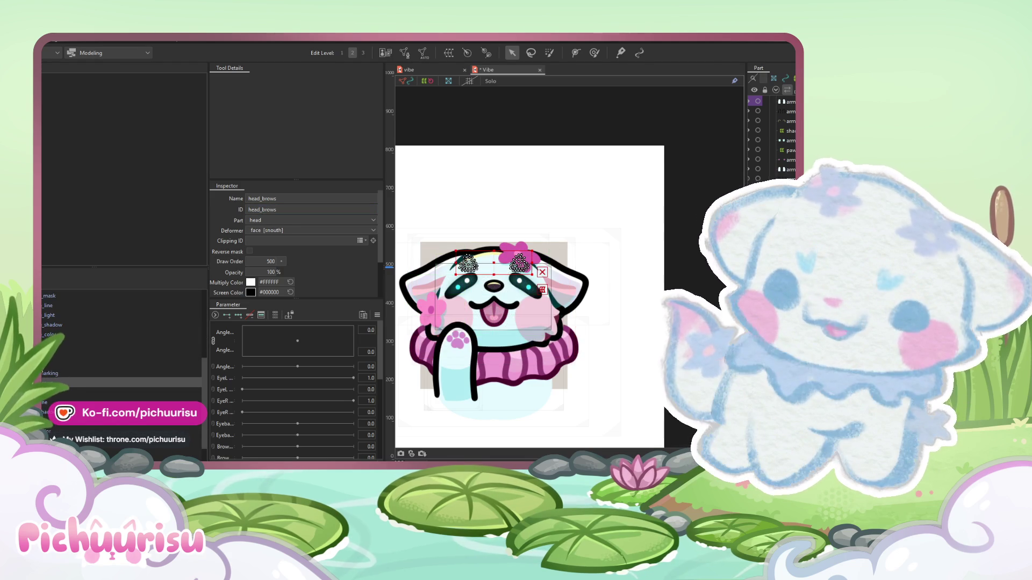
click(46, 371)
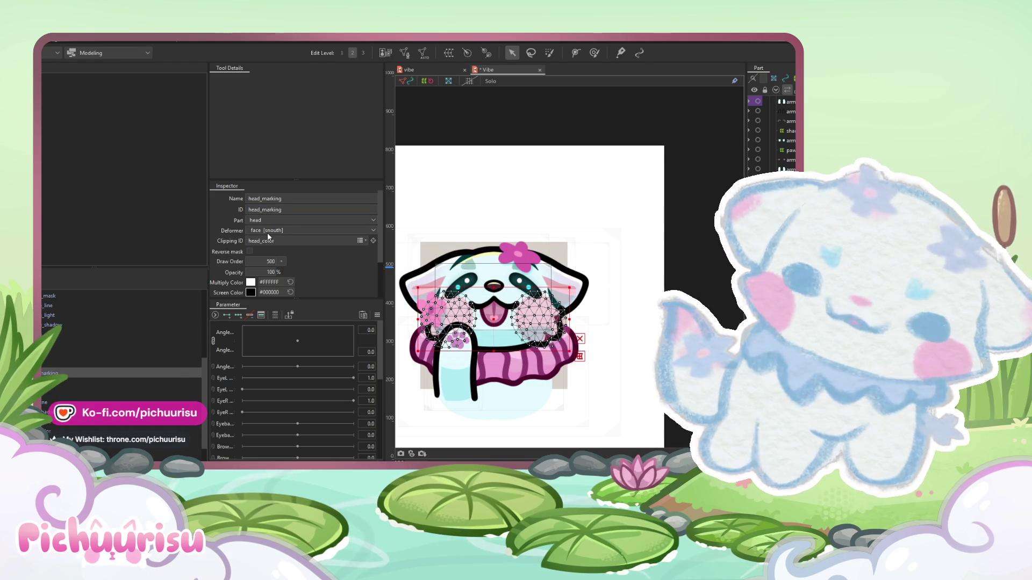
click(54, 371)
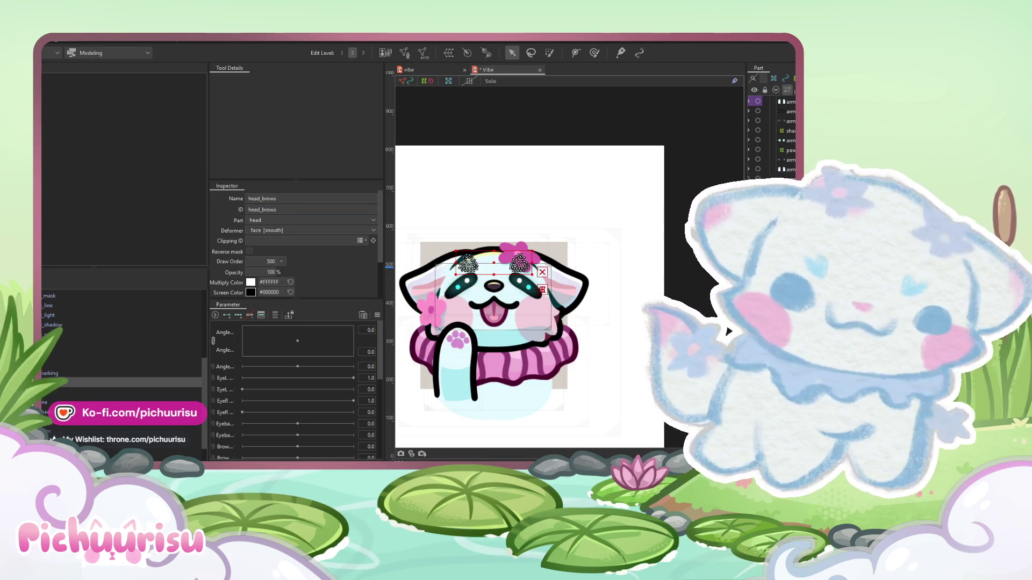
click(494, 338)
click(468, 263)
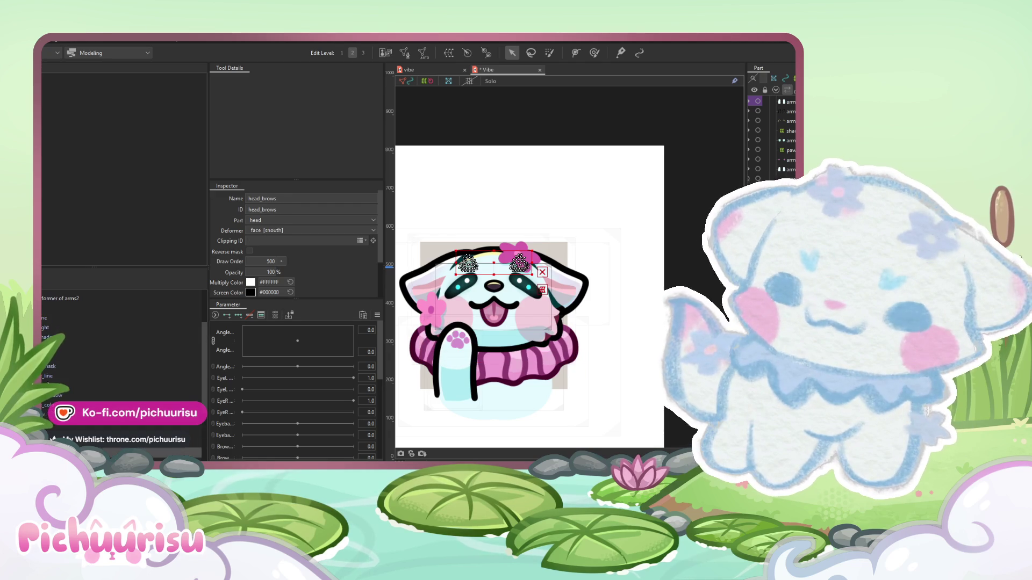
click(514, 298)
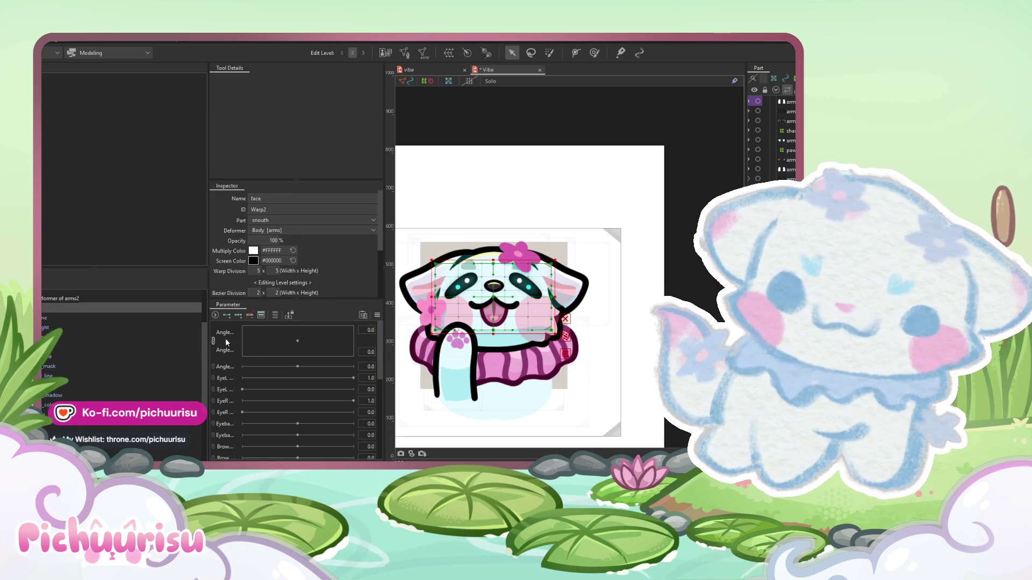
- Lower the face warp deformer slightly and paint deformation weight over the face
scroll(495, 295, up, 2)
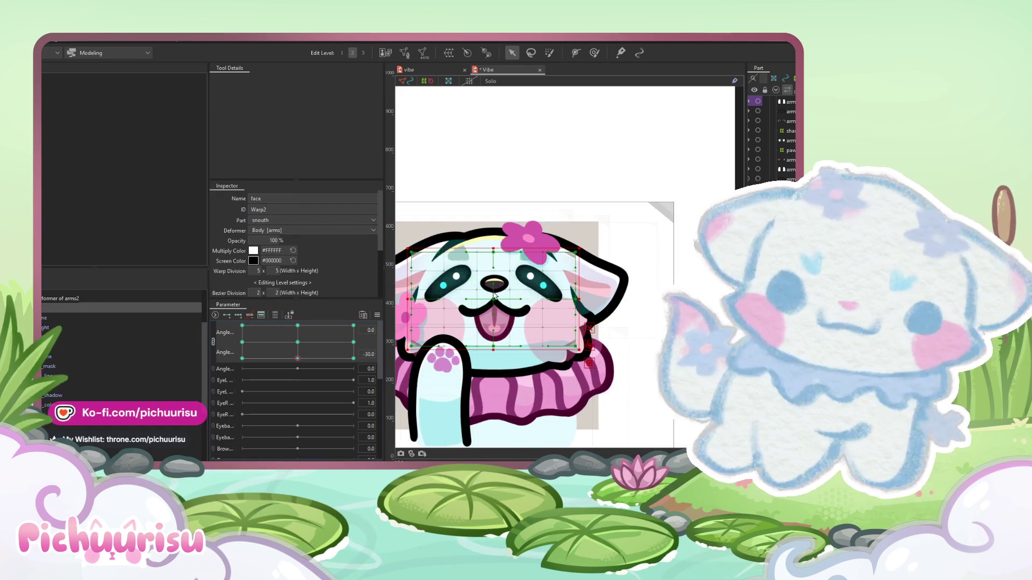
drag(494, 299, 493, 315)
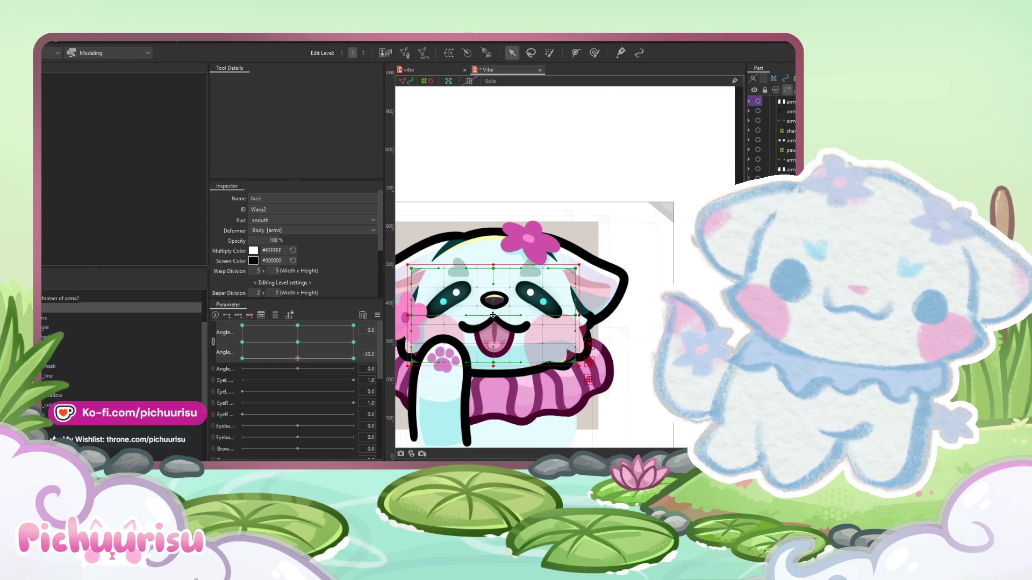
click(594, 52)
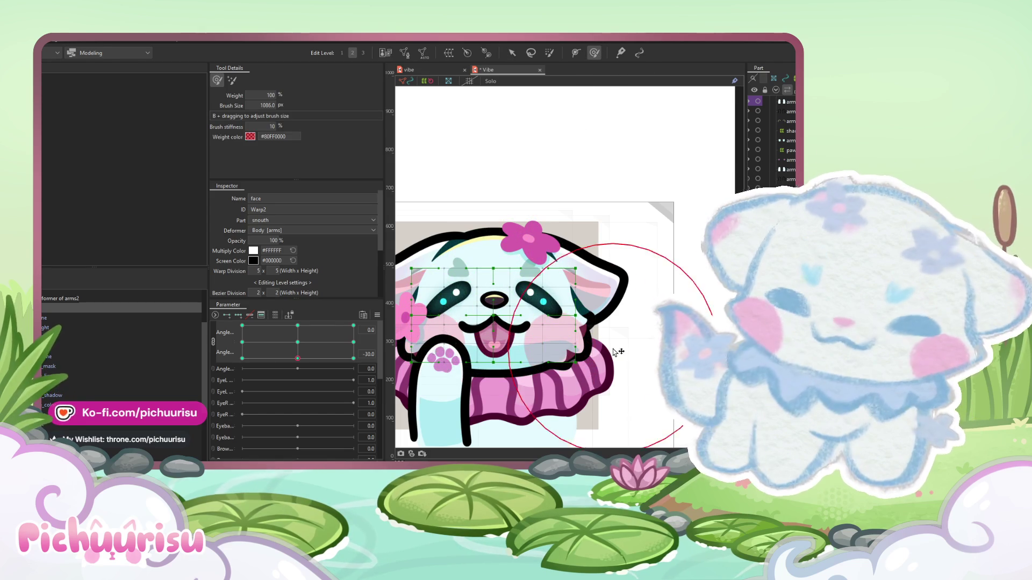
drag(500, 330, 495, 330)
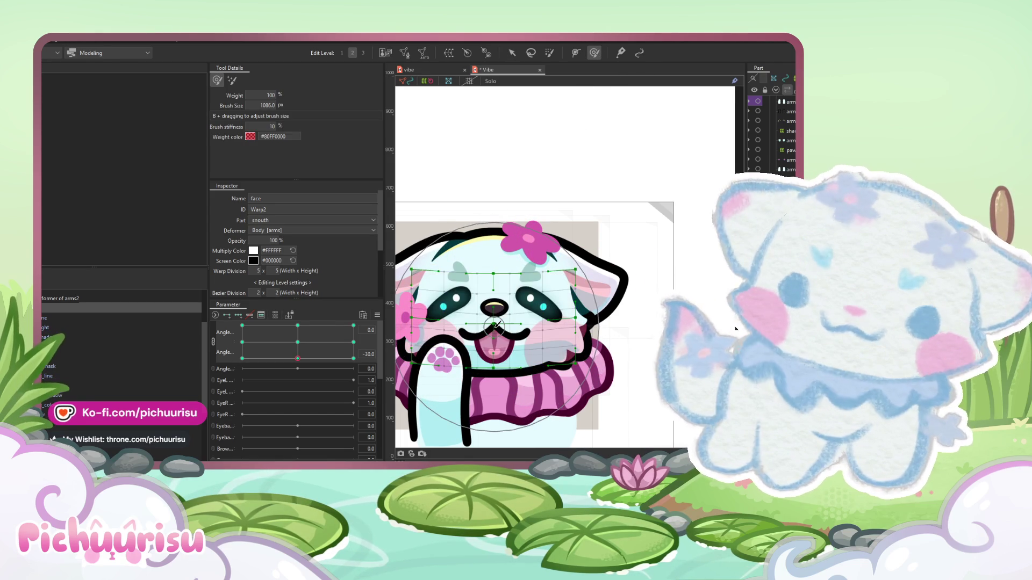
- Center the 2D angle point, split it into separate Angle sliders, and delete the first Angle's keys
mouse_move(297, 358)
mouse_down()
mouse_move(269, 344)
mouse_move(328, 338)
mouse_move(303, 339)
mouse_up()
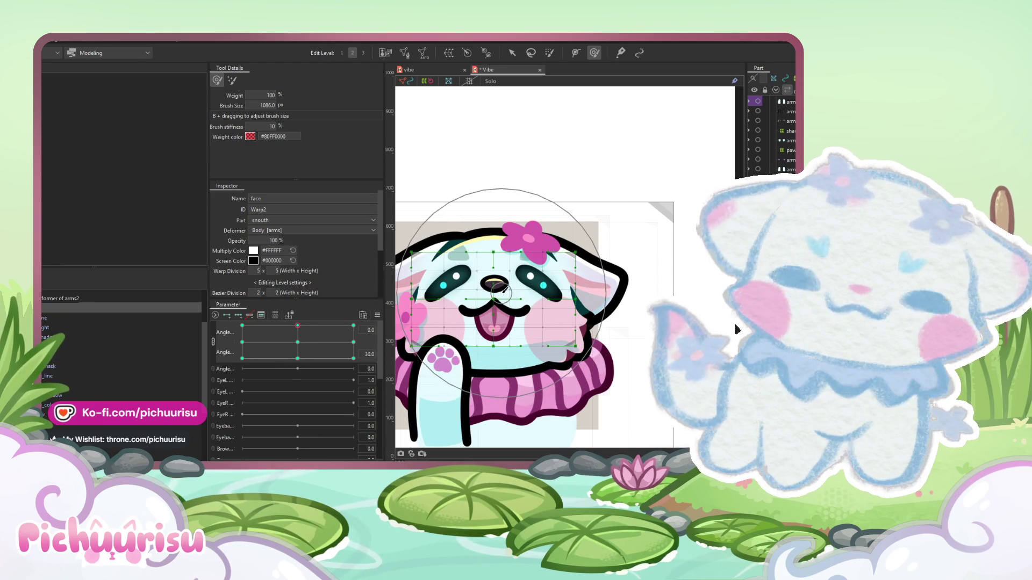
click(214, 343)
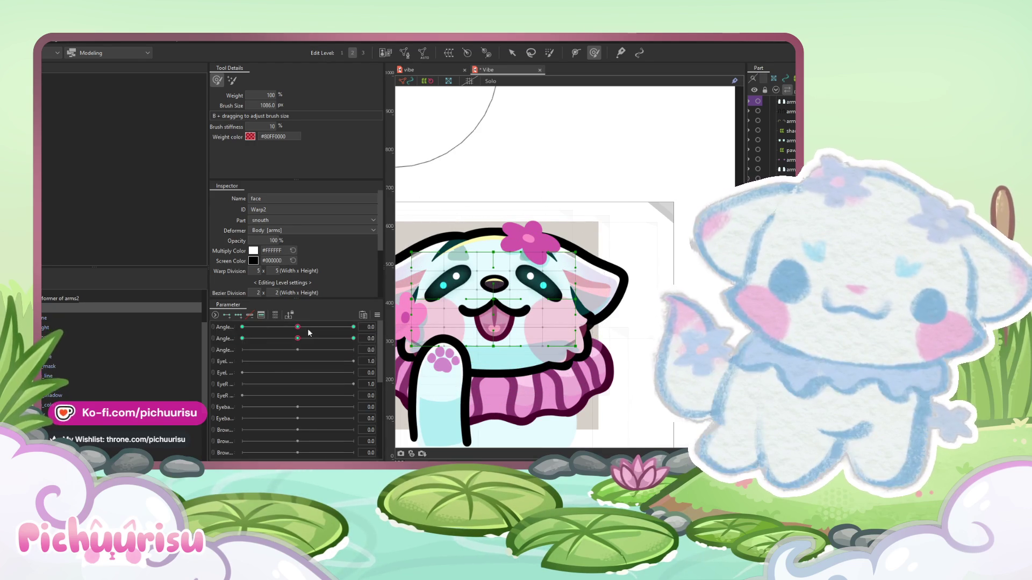
click(249, 315)
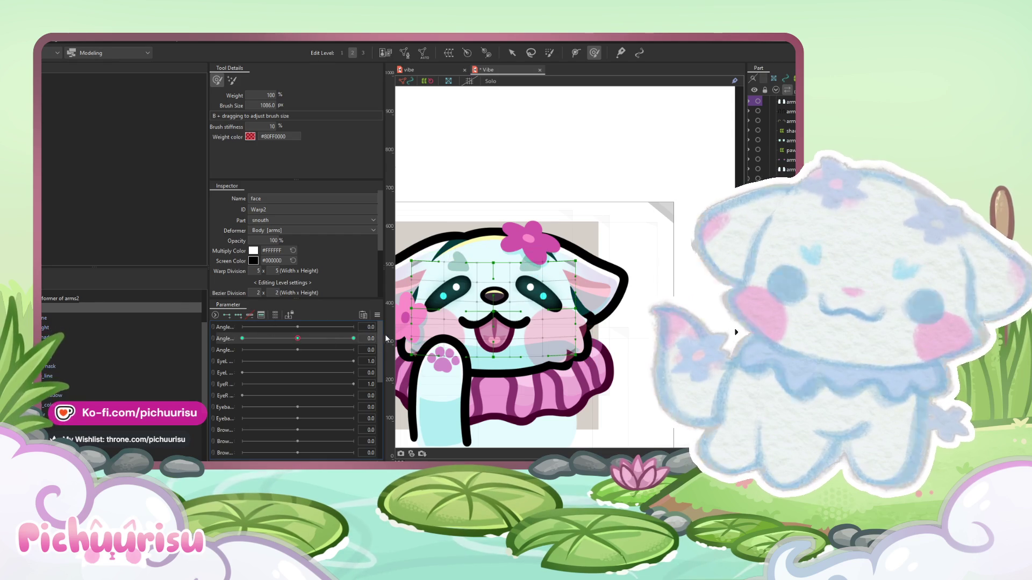
- Preview the second Angle parameter at 30, 0 and -30
click(353, 338)
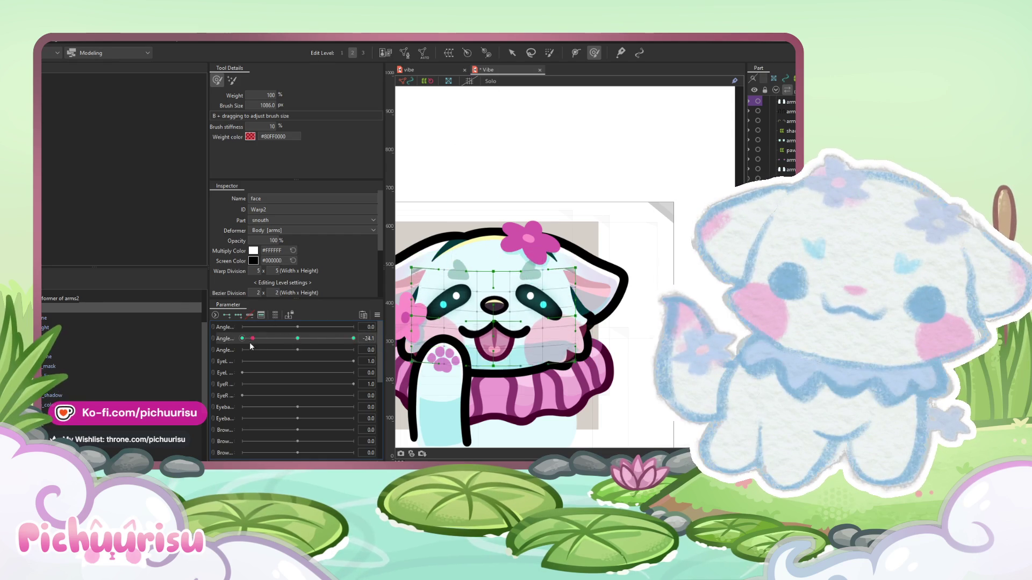
click(498, 304)
scroll(494, 302, down, 2)
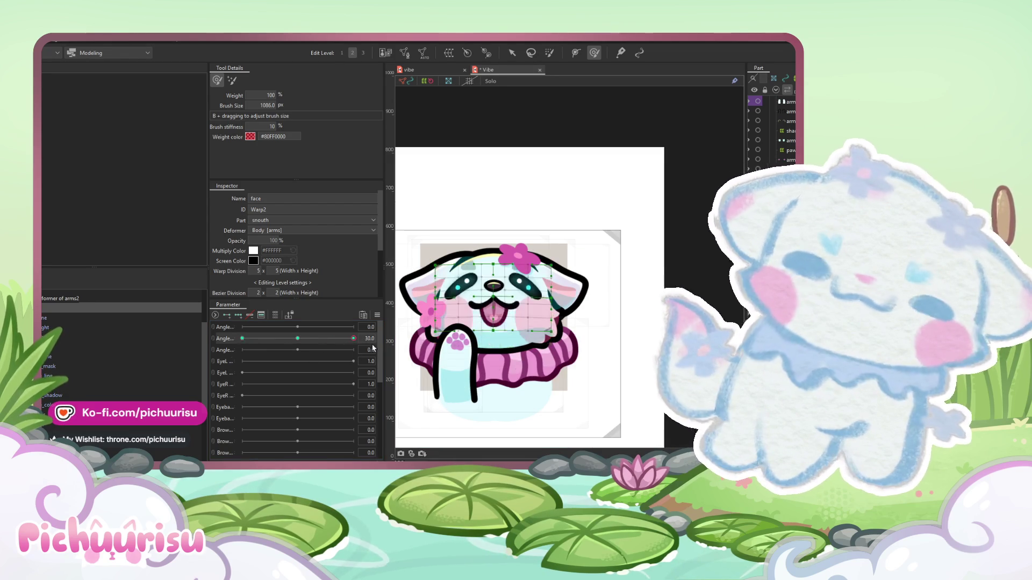
click(297, 338)
scroll(488, 309, up, 2)
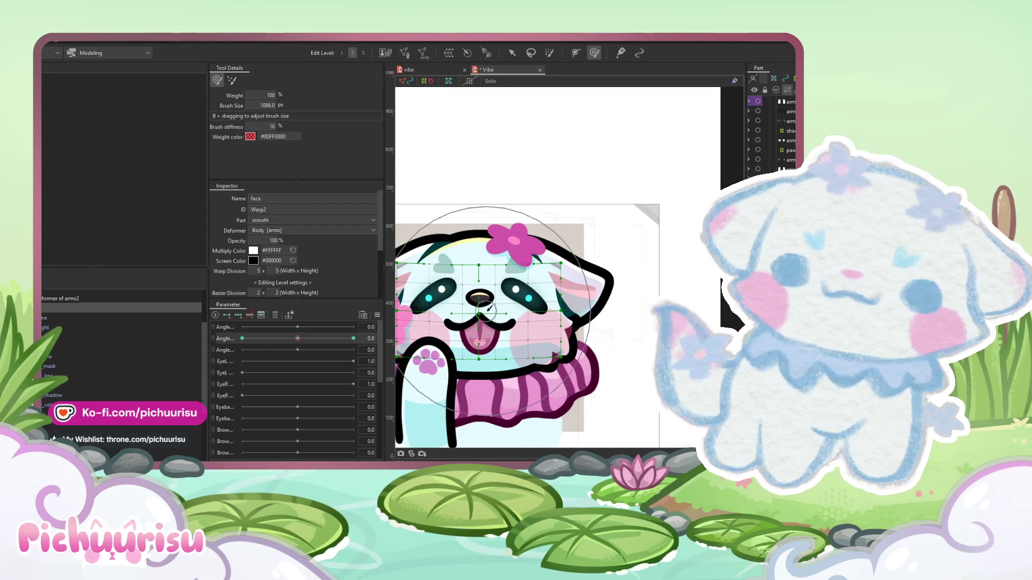
click(243, 338)
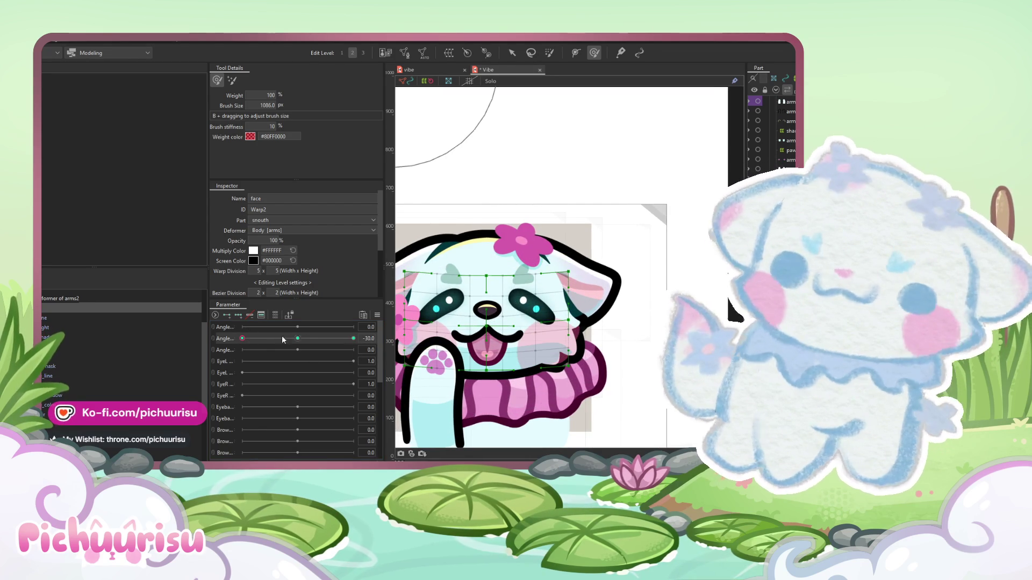
click(456, 301)
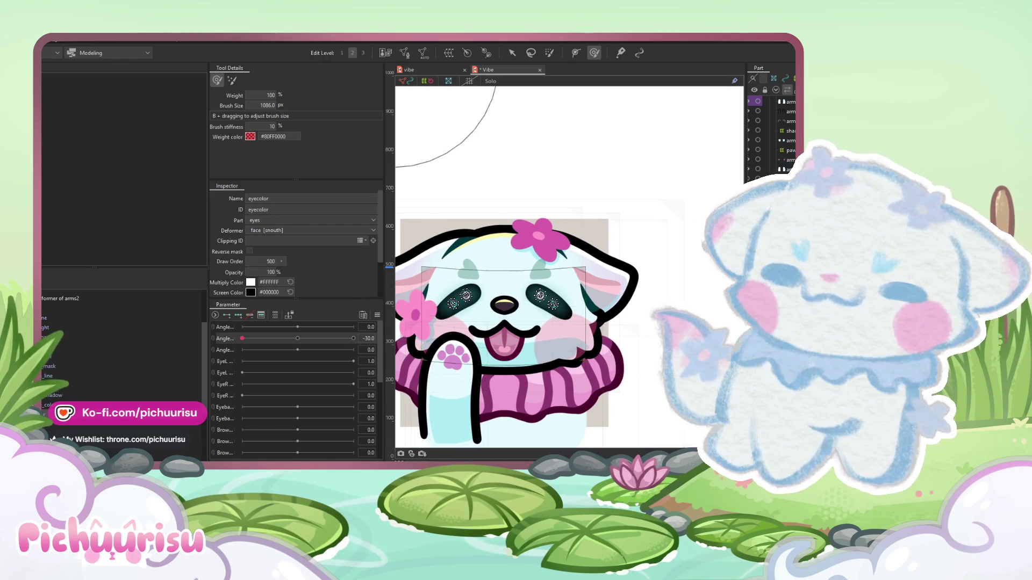
- Select the eyes' warp deformer and gather the eye, eyelight and eyecolor meshes together
ctrl+click(206, 338)
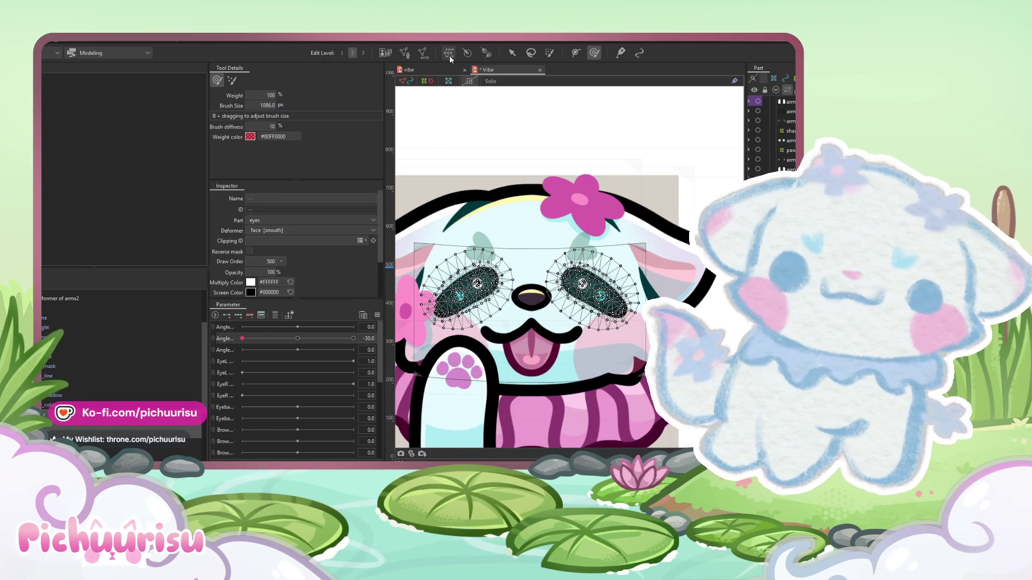
click(528, 348)
scroll(533, 299, down, 2)
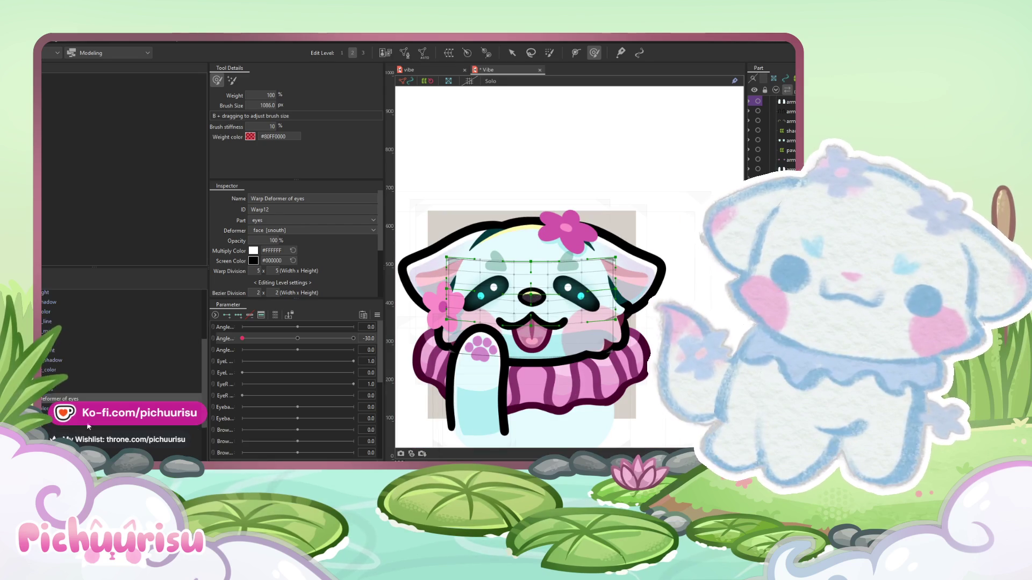
click(531, 295)
scroll(635, 249, up, 2)
scroll(634, 248, down, 2)
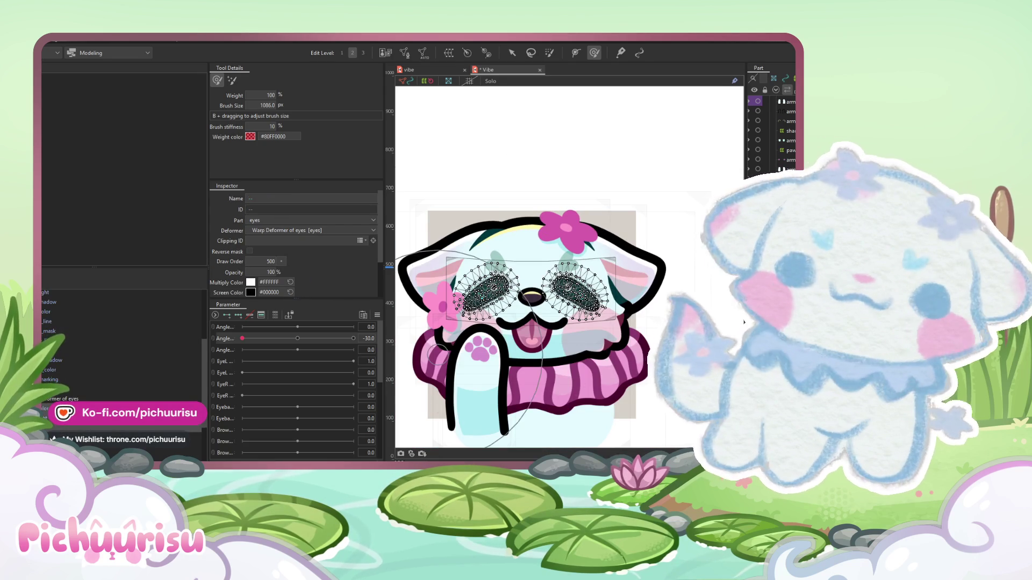
click(75, 399)
click(70, 409)
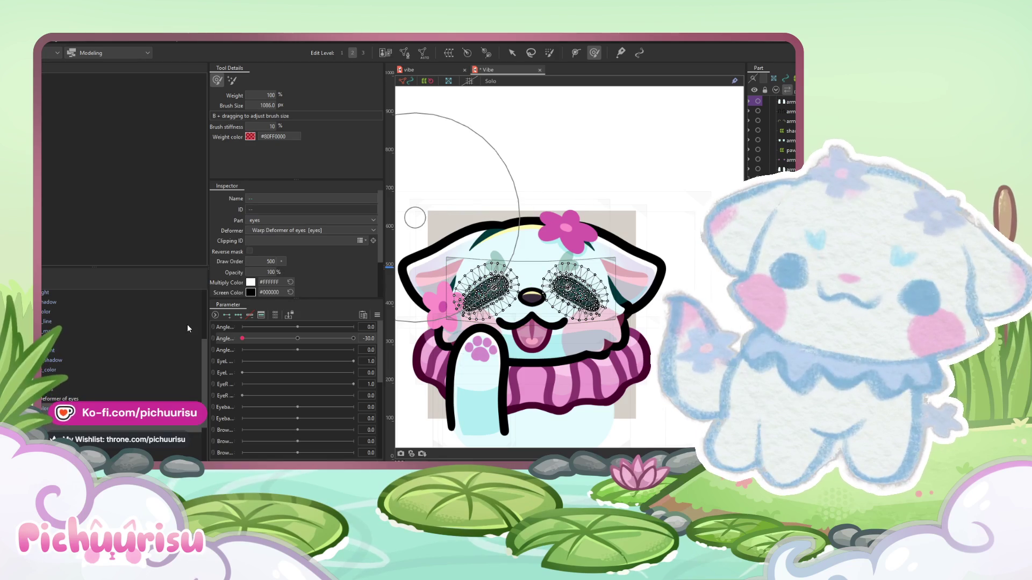
click(75, 399)
click(59, 387)
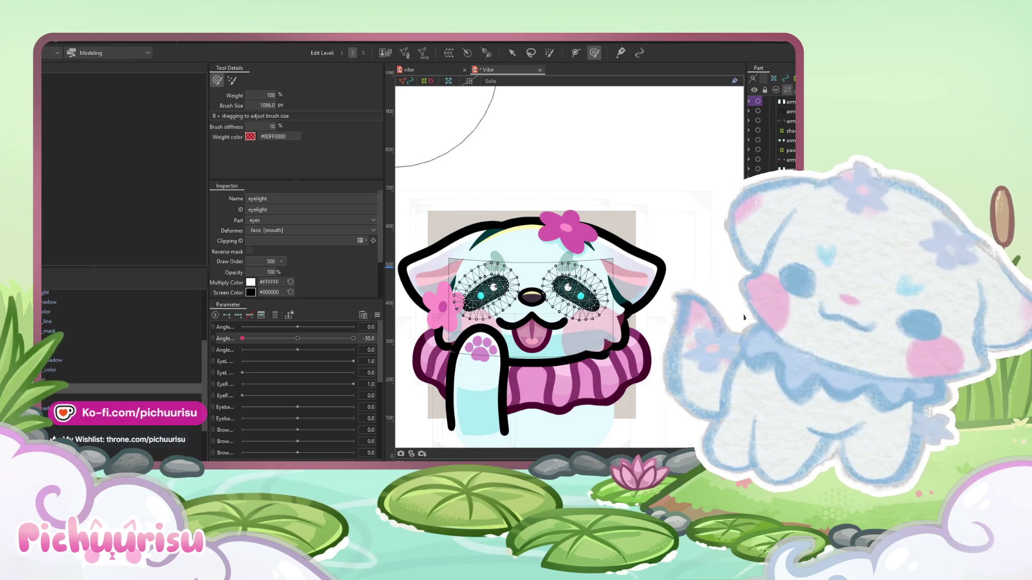
ctrl+click(65, 384)
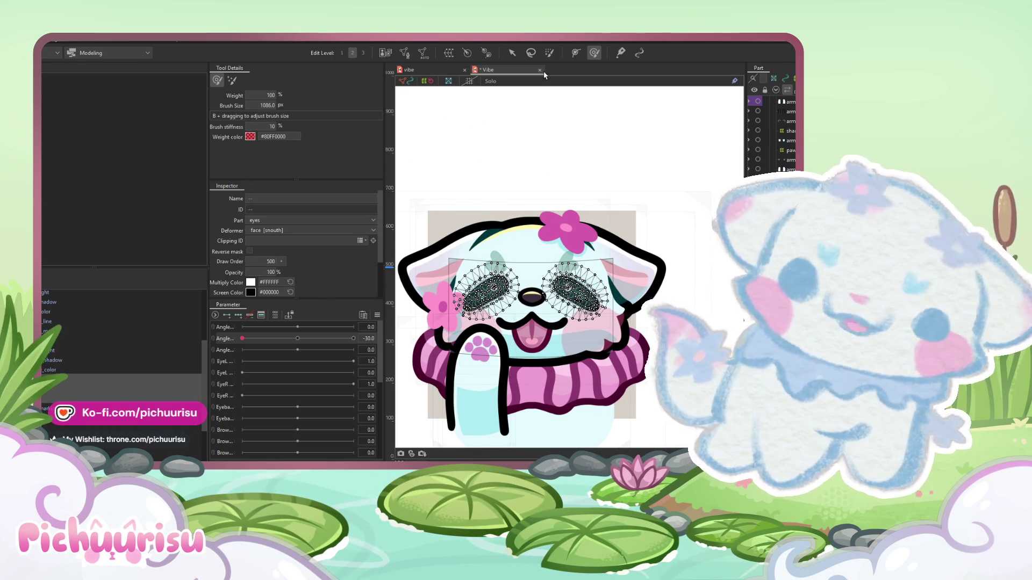
- Try mesh editing on the eye and brow meshes, then select just the eye mesh
click(407, 53)
mouse_move(551, 336)
mouse_down()
mouse_move(534, 85)
mouse_move(520, 86)
mouse_up()
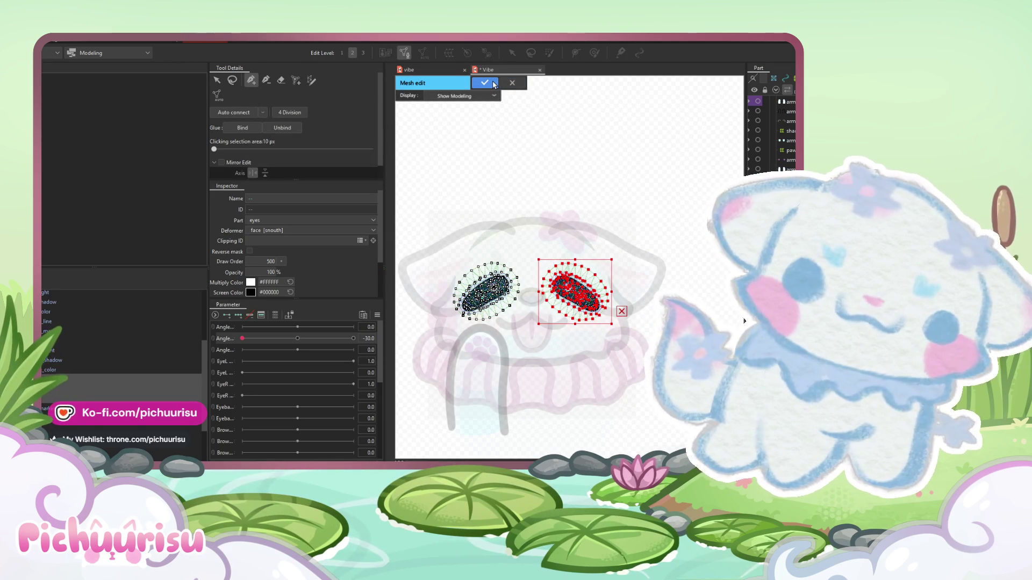
click(494, 85)
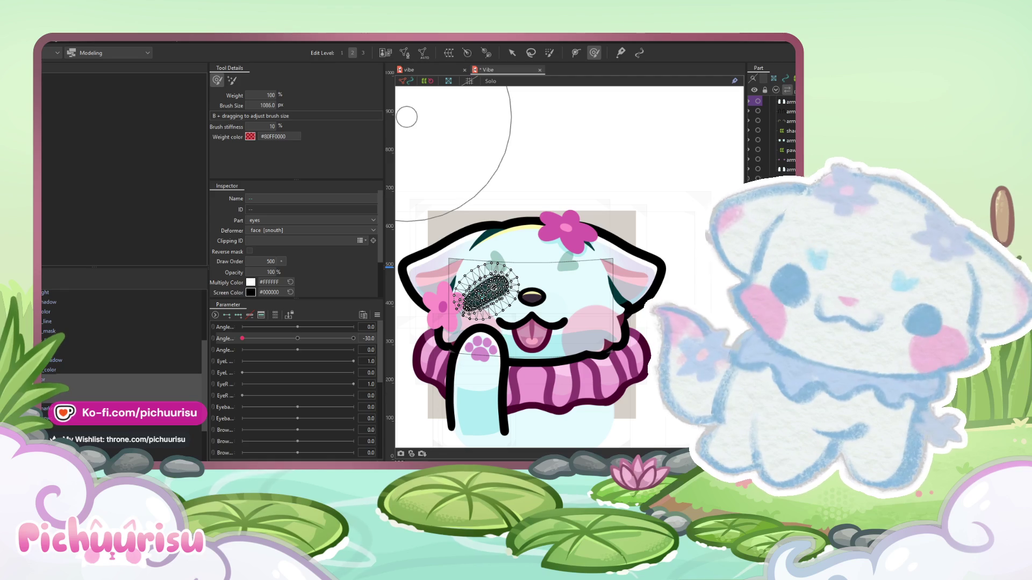
key(Up)
click(405, 53)
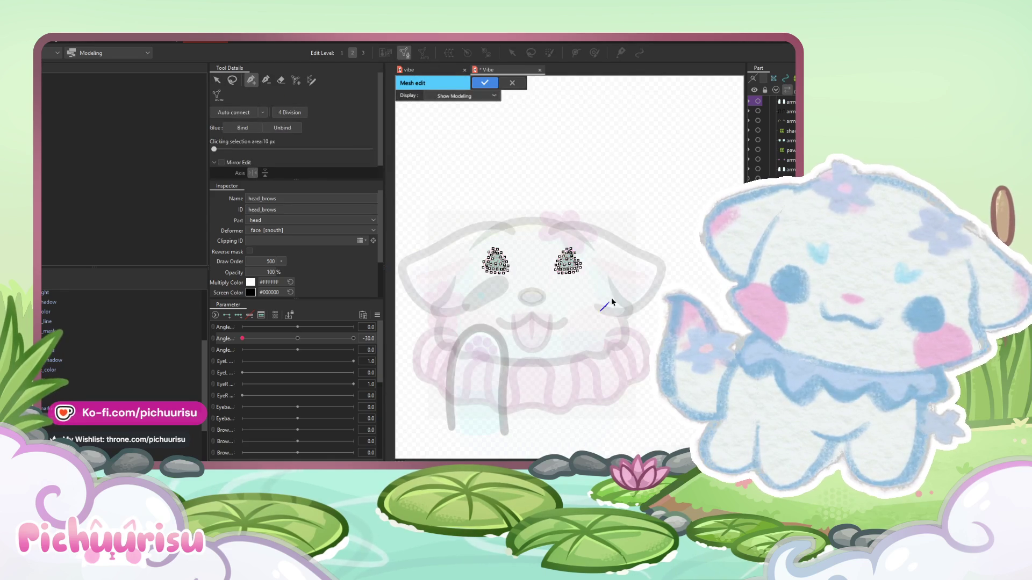
click(485, 83)
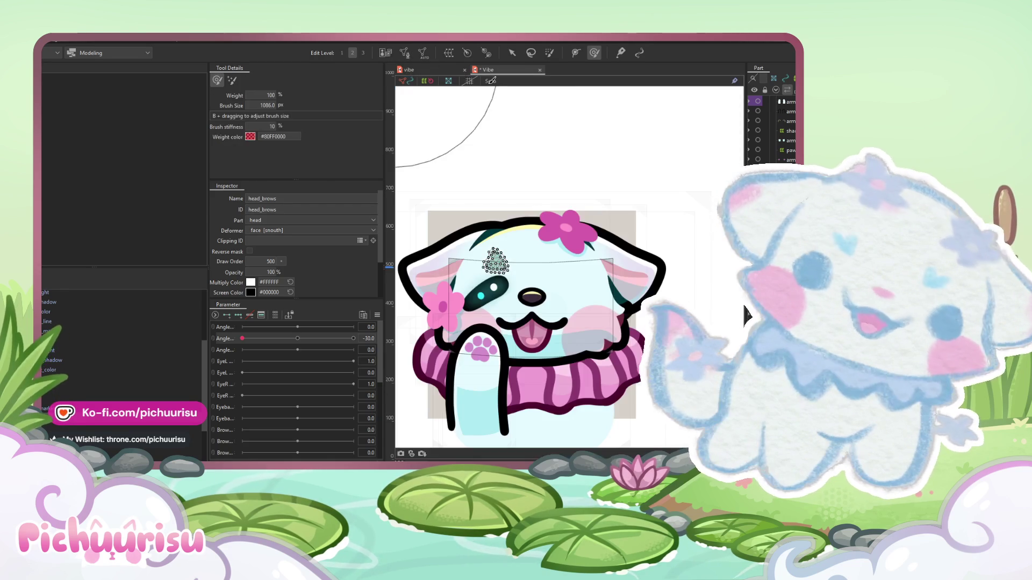
shift+click(484, 296)
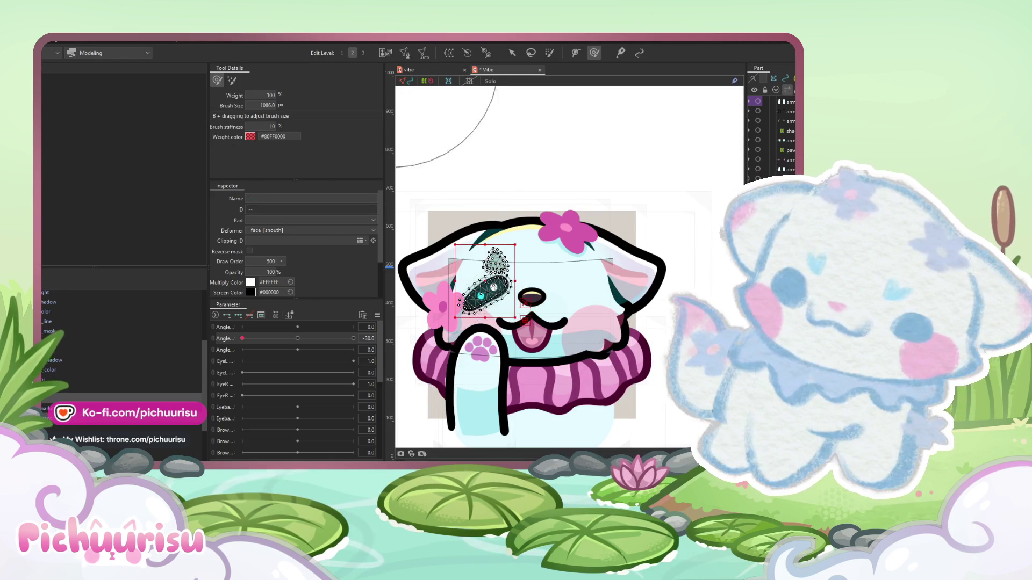
shift+click(486, 301)
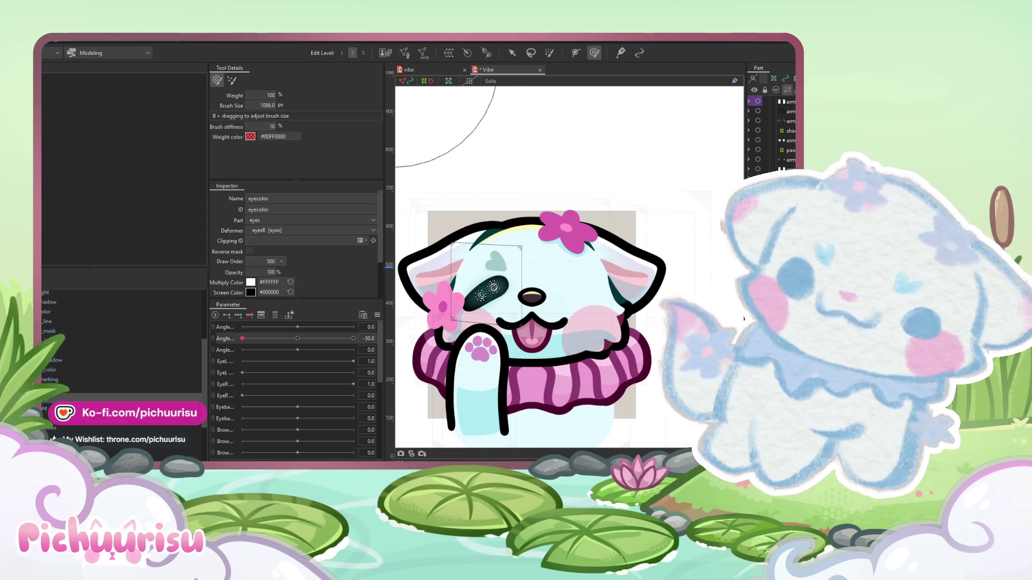
click(486, 295)
scroll(503, 325, up, 2)
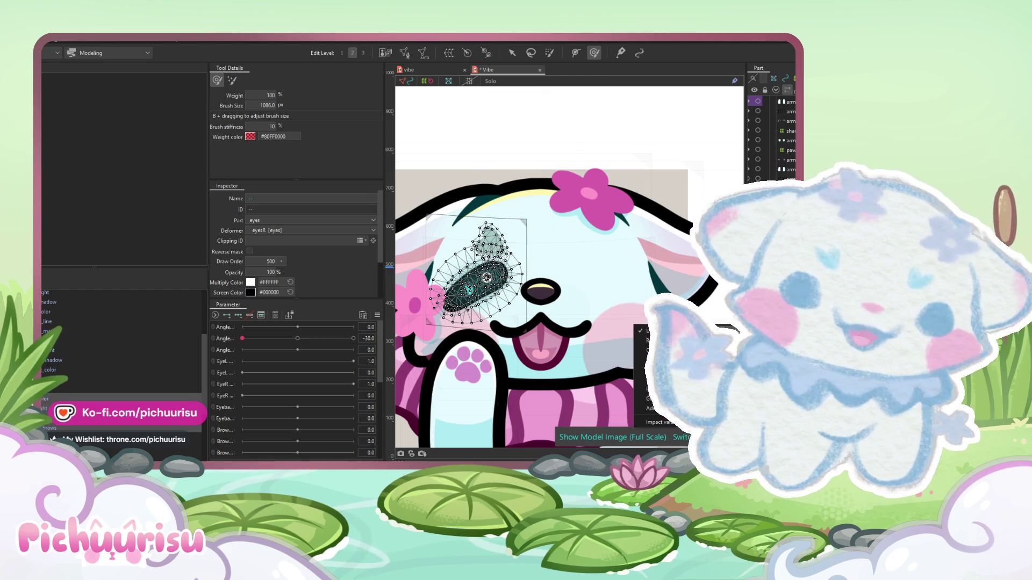
scroll(506, 256, down, 2)
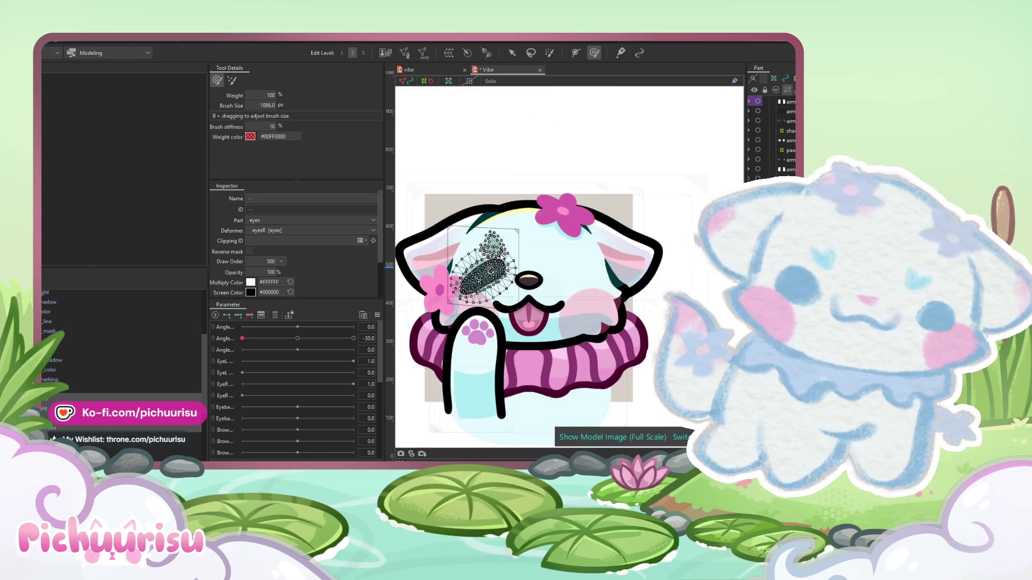
- Flip the selected eye mesh horizontally with Edit Form > Flip and select the mirrored copy
click(57, 41)
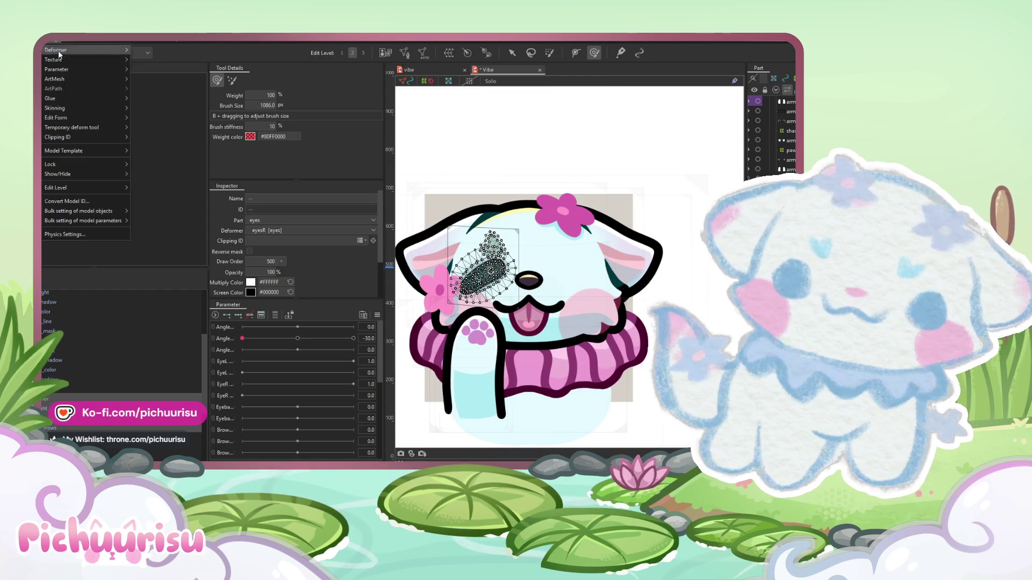
mouse_move(70, 116)
click(145, 175)
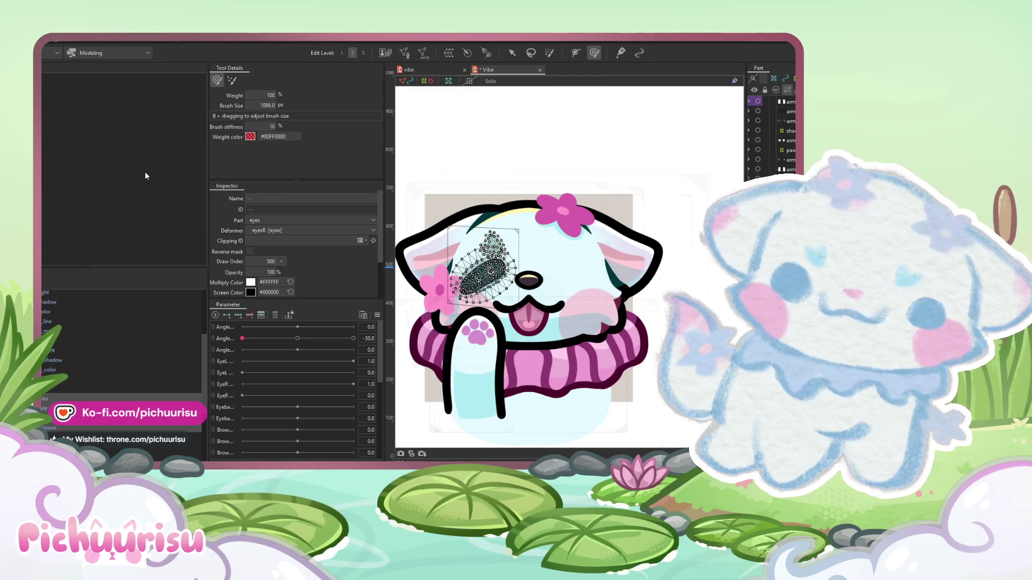
scroll(450, 330, up, 2)
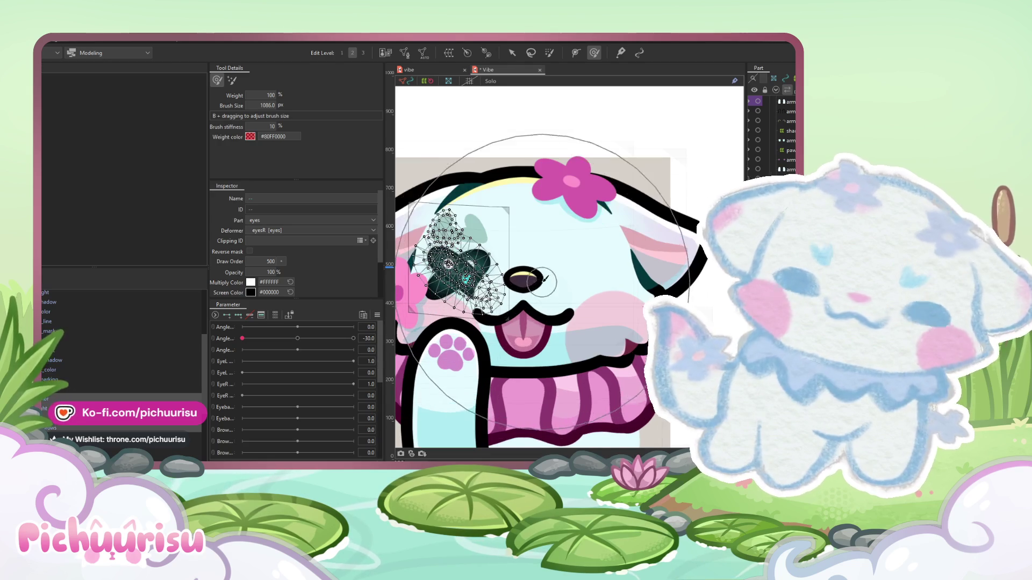
click(54, 423)
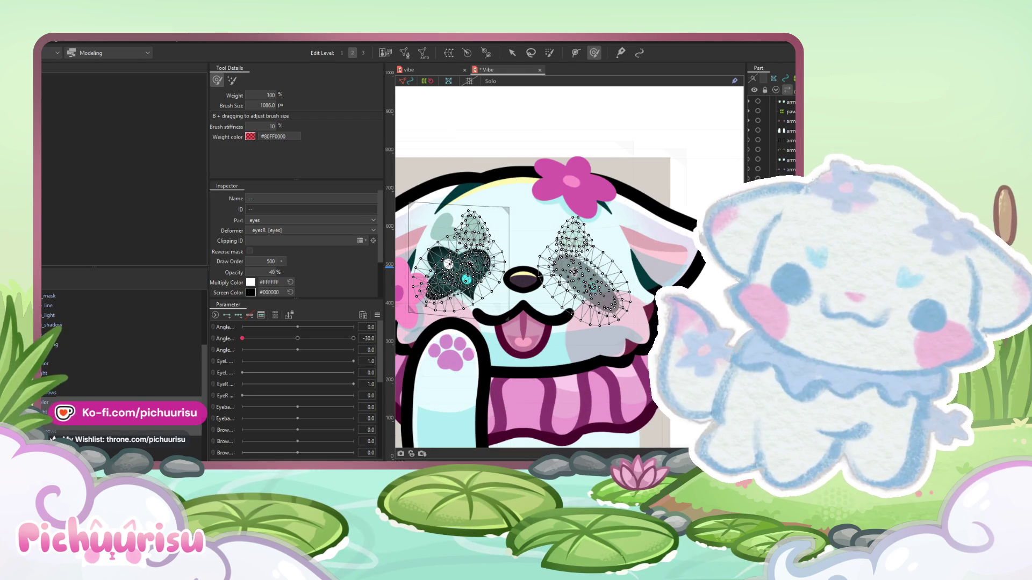
- Try moving the left eye's artwork onto the right eye, then undo the move
click(447, 263)
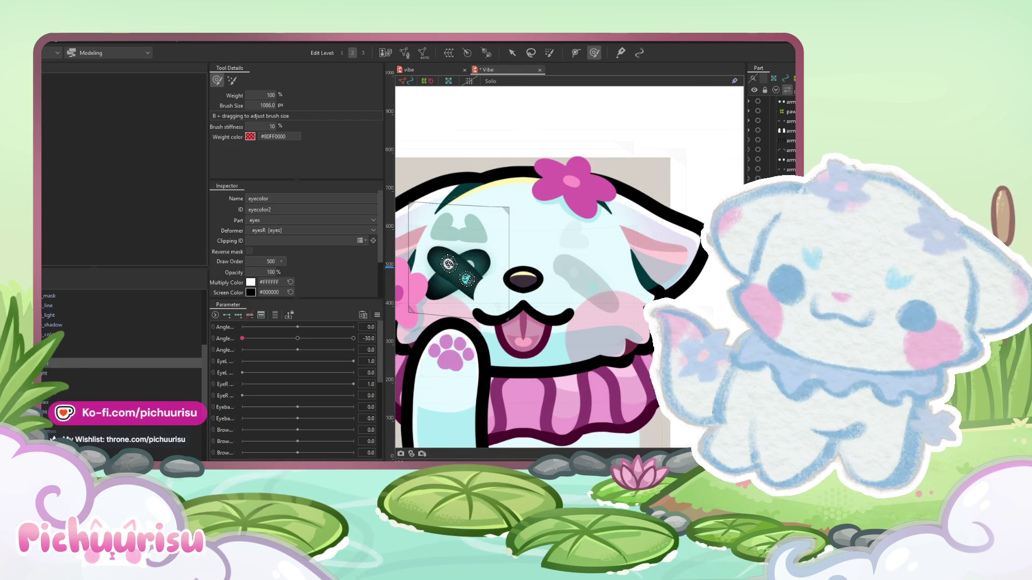
click(512, 54)
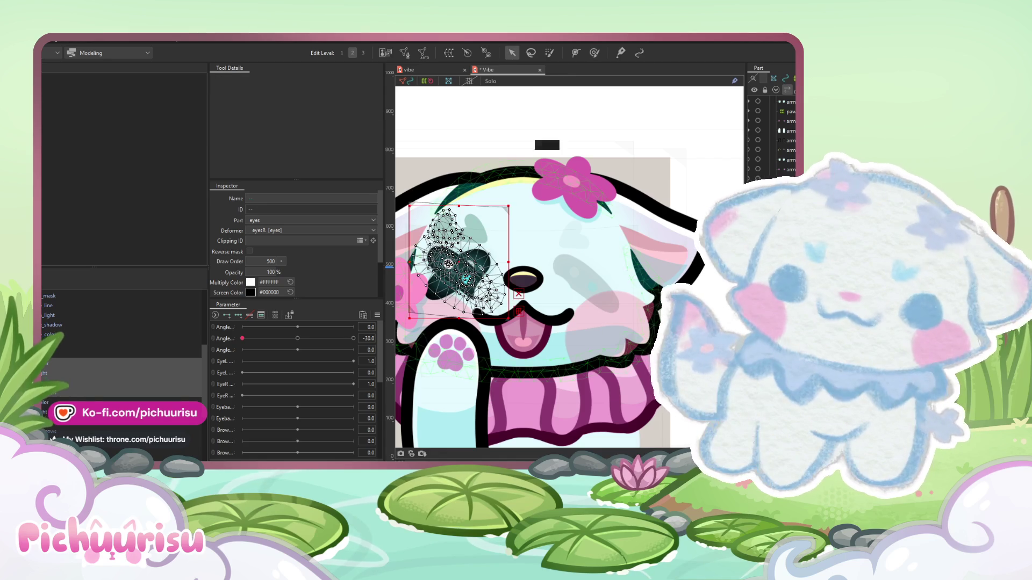
drag(447, 264, 574, 264)
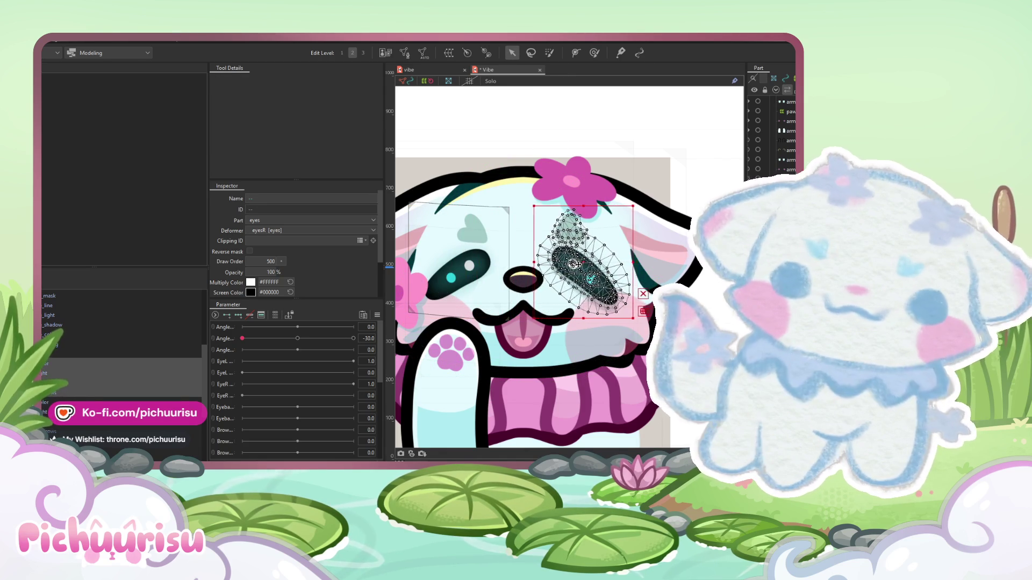
key(ctrl+z)
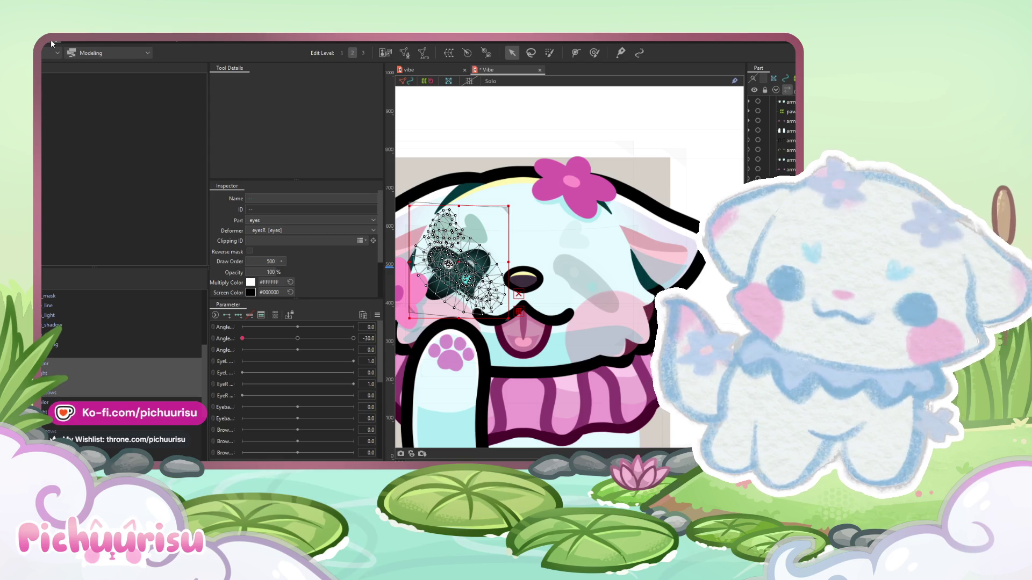
- Select the meshes of both eyes, adding the right eye's mesh last
click(57, 353)
click(56, 353)
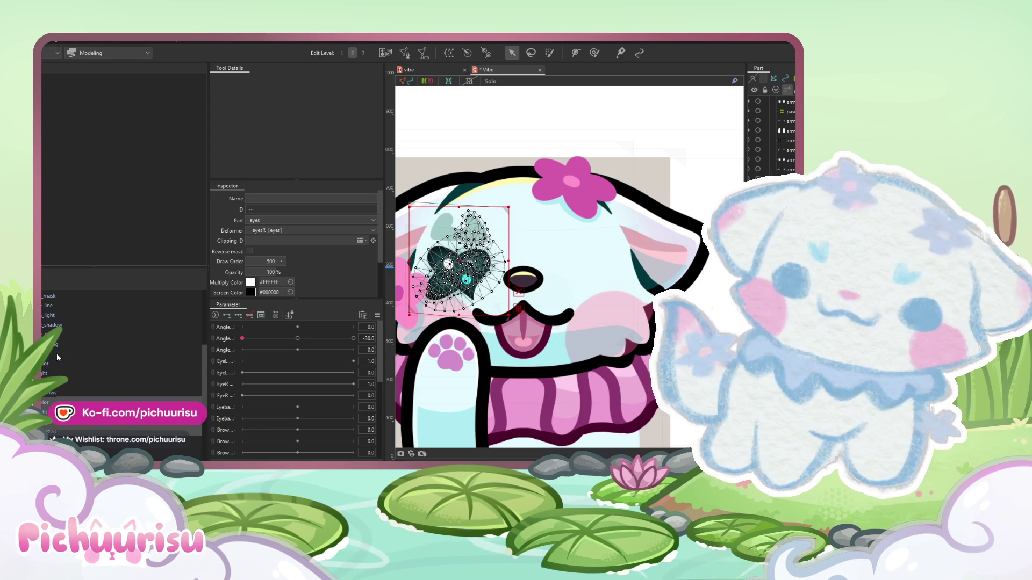
click(56, 353)
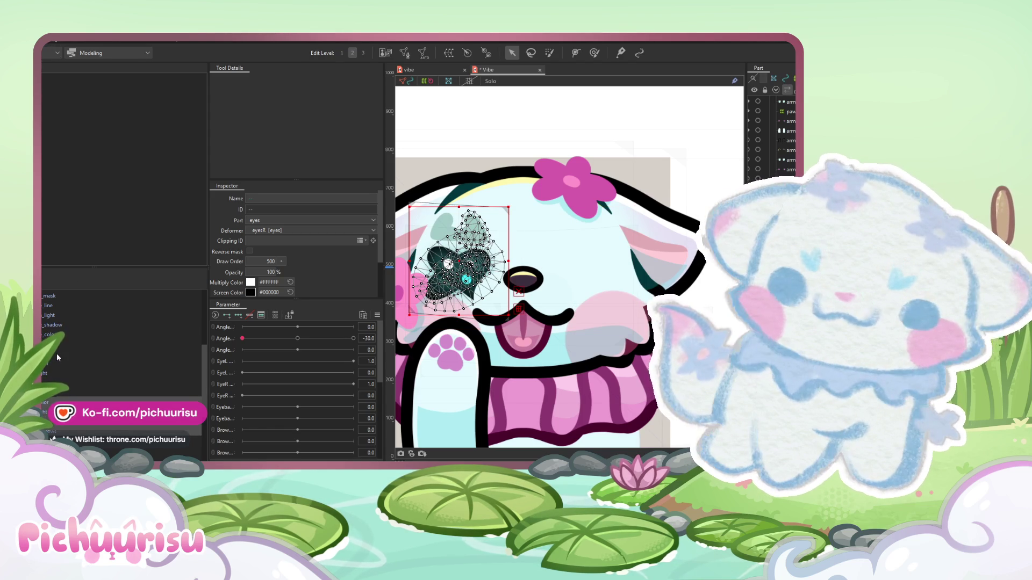
click(56, 353)
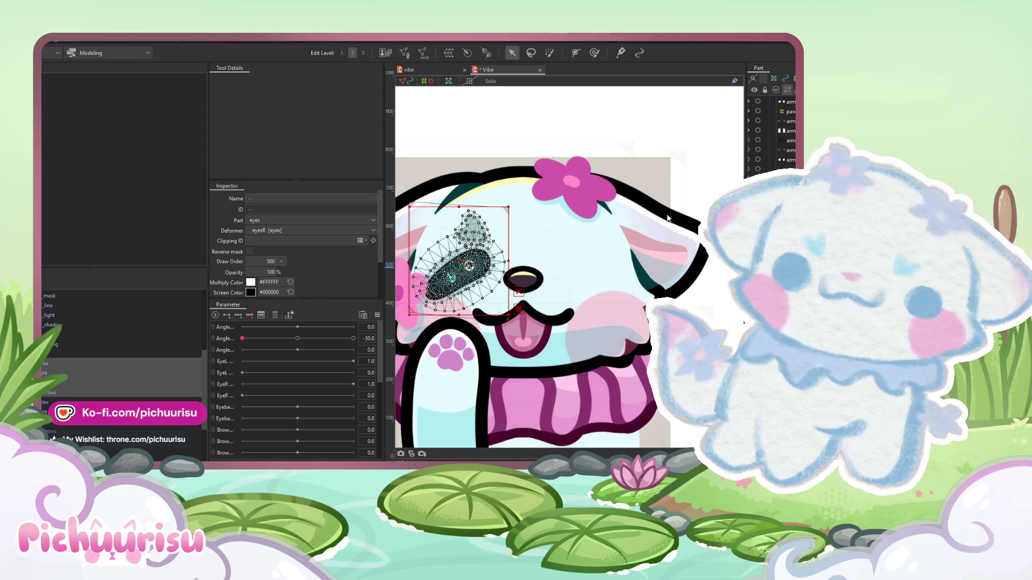
shift+click(647, 258)
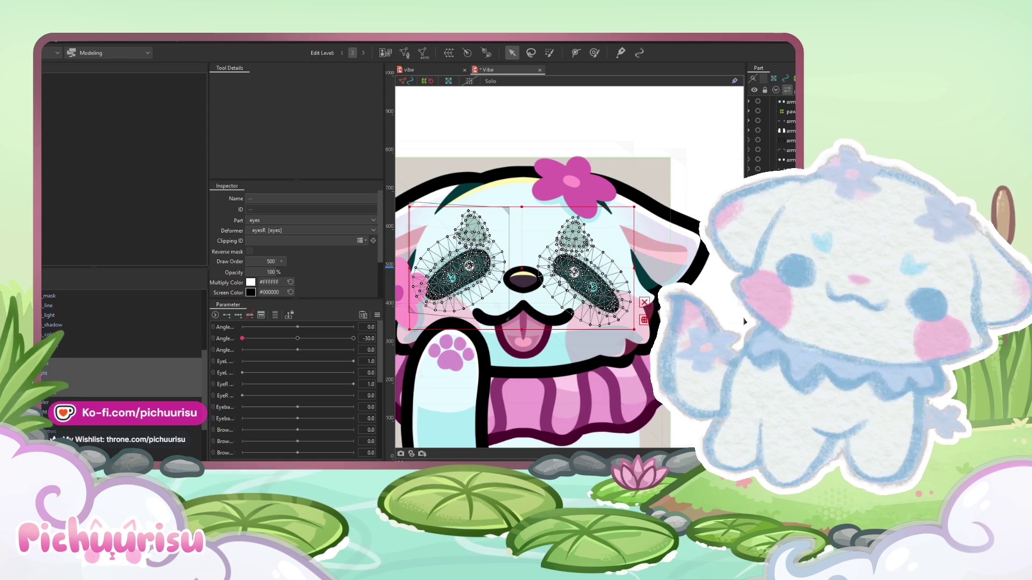
- Undo a trial Edit Form command, then drag both eye meshes down about 35 px
click(57, 43)
mouse_move(81, 113)
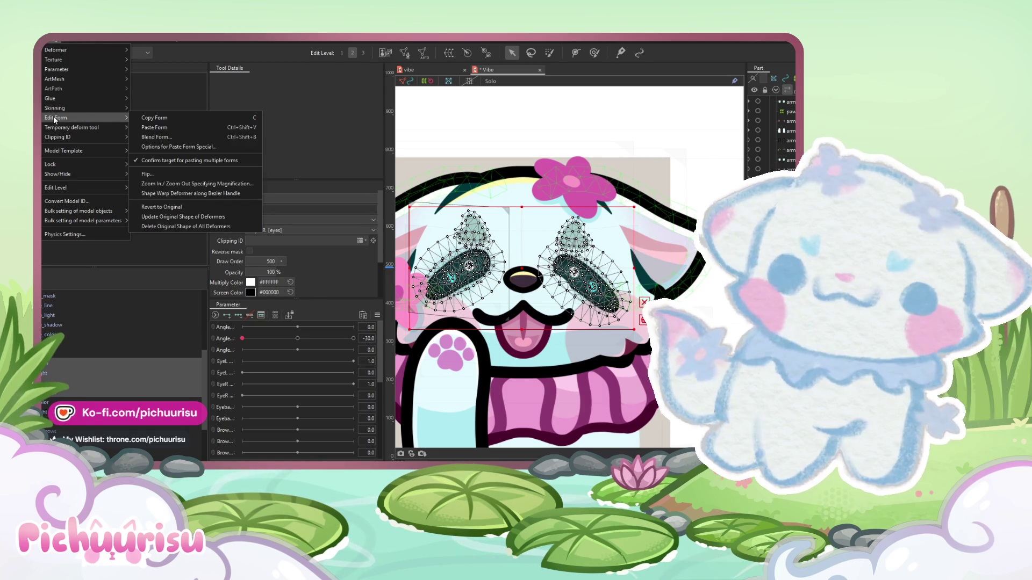
click(154, 169)
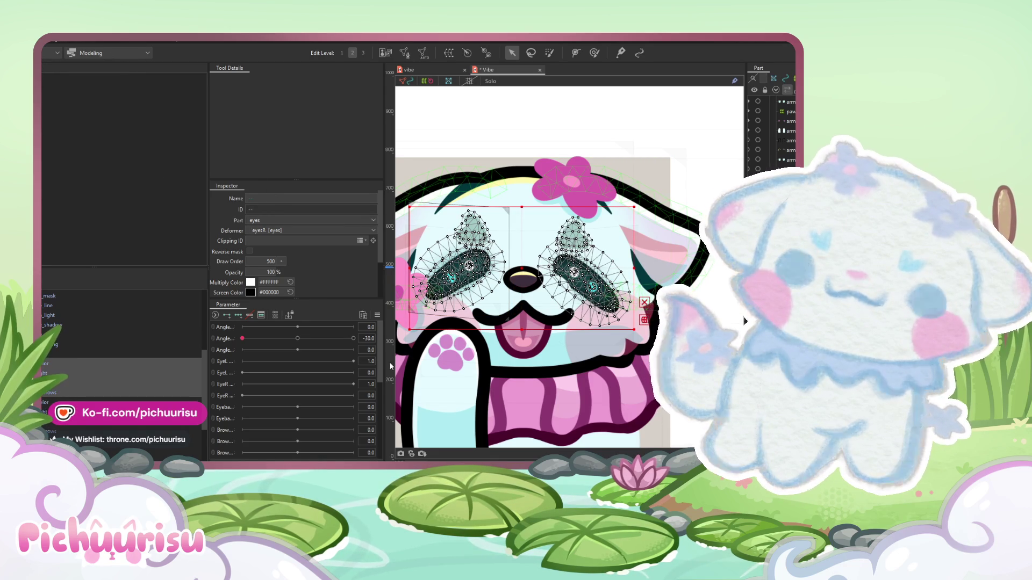
key(ctrl+z)
scroll(398, 332, down, 2)
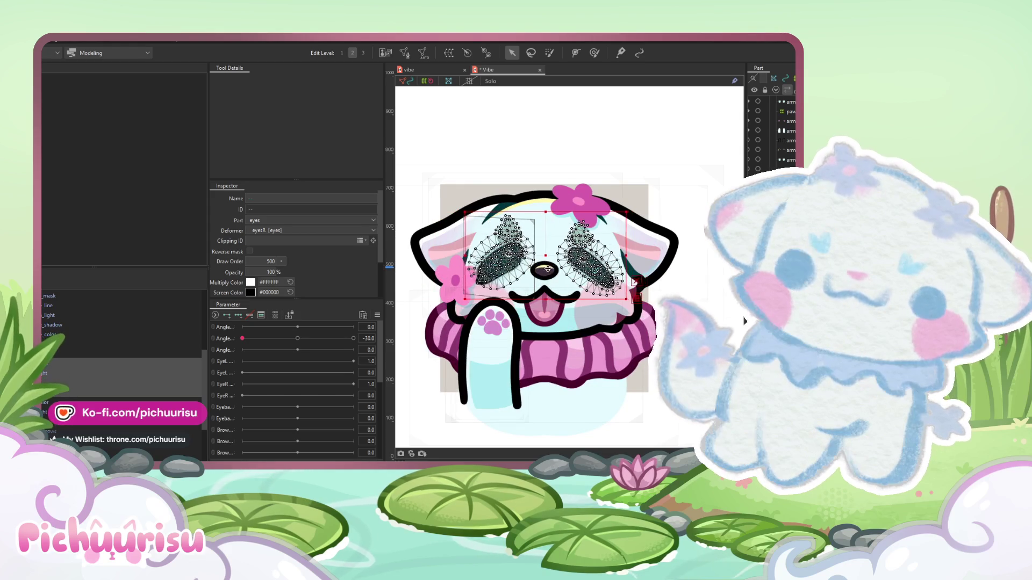
scroll(550, 245, up, 4)
drag(544, 236, 542, 255)
scroll(542, 254, up, 3)
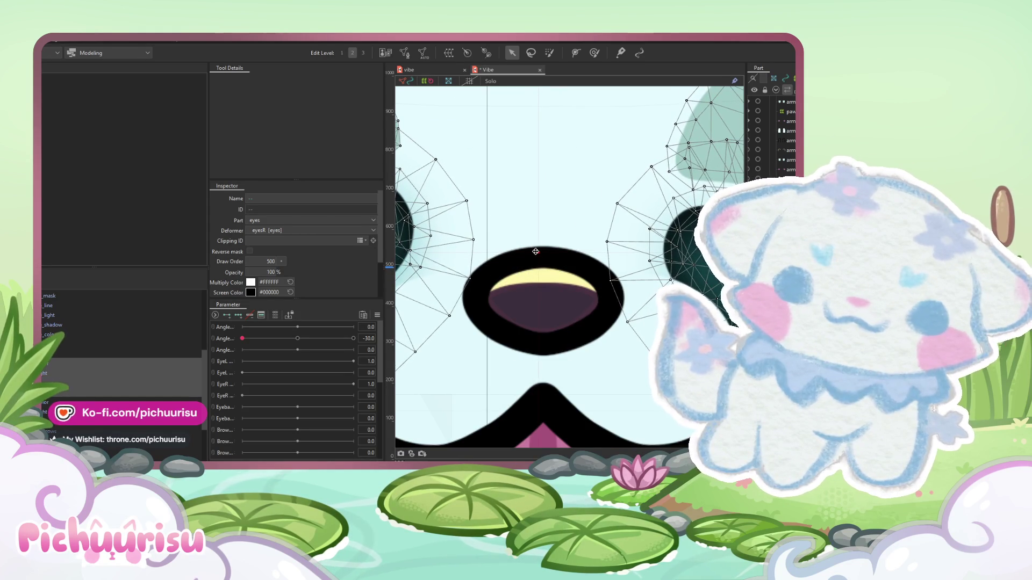
scroll(543, 248, down, 5)
scroll(551, 244, up, 3)
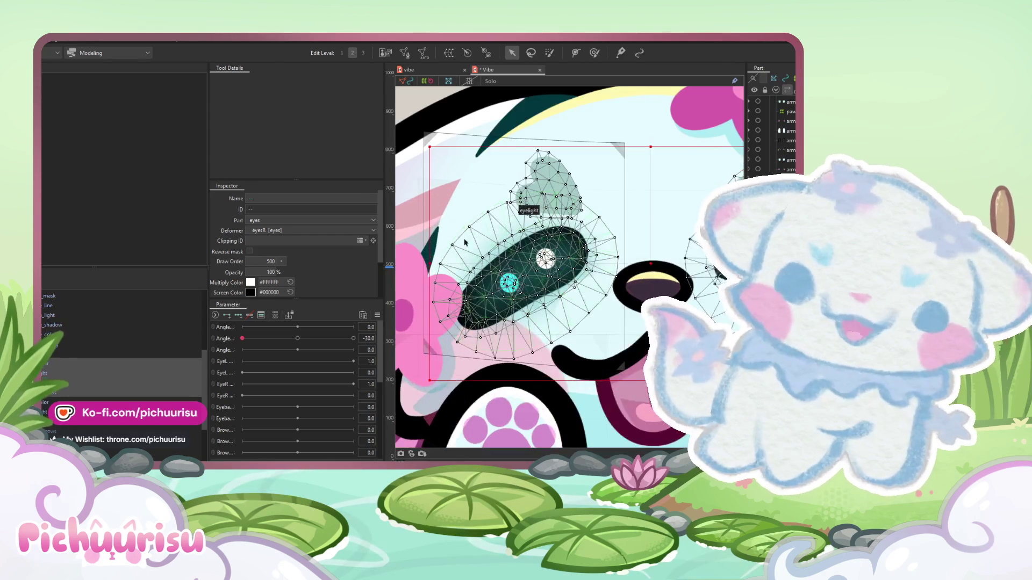
scroll(538, 252, down, 5)
scroll(497, 210, up, 2)
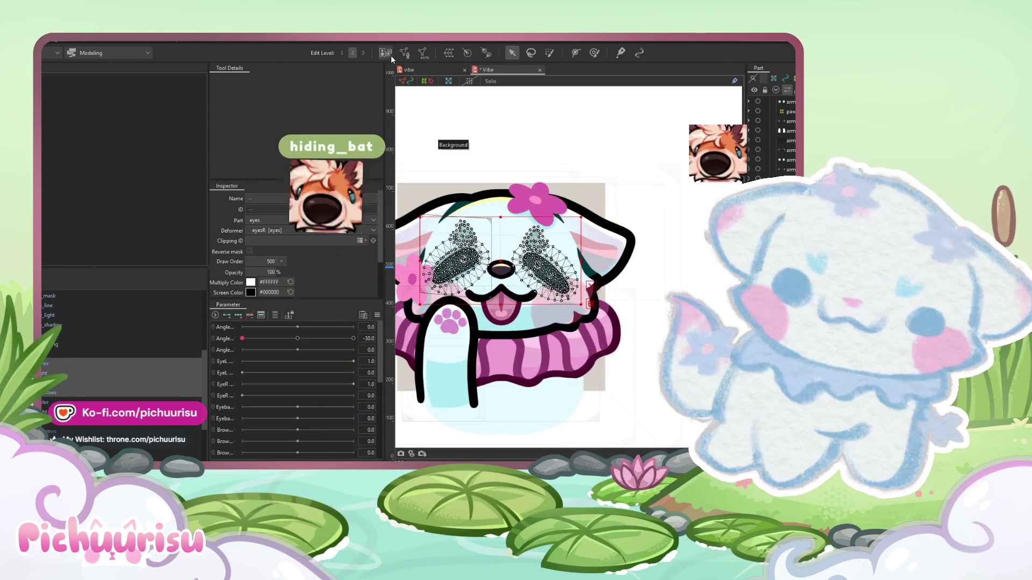
- Delete the right eye's mesh vertices in Mesh Edit, confirm, and reselect an eye mesh
click(404, 53)
mouse_move(590, 225)
mouse_down()
mouse_move(569, 317)
mouse_move(577, 366)
mouse_move(535, 156)
mouse_up()
key(Delete)
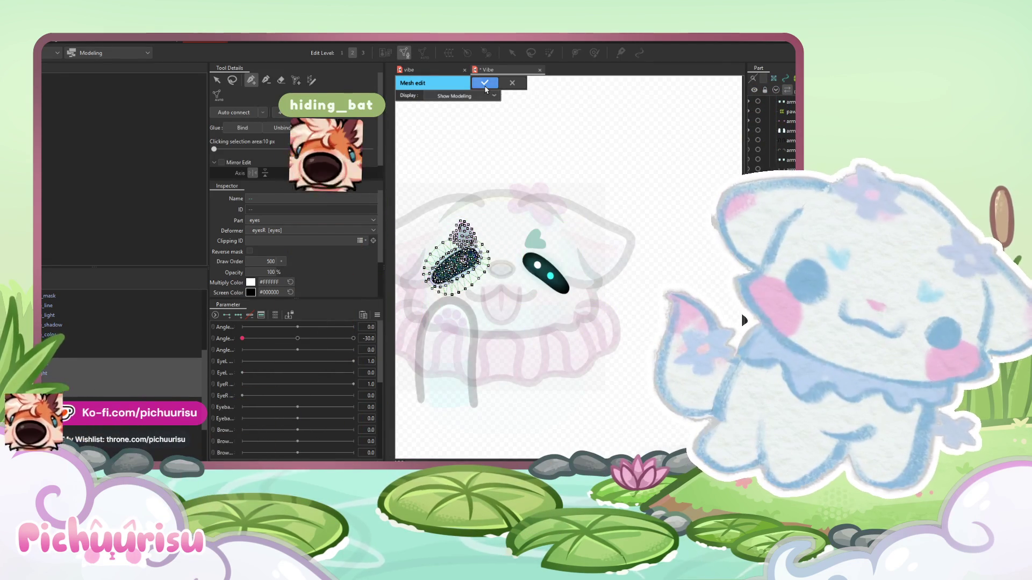
click(484, 82)
click(120, 372)
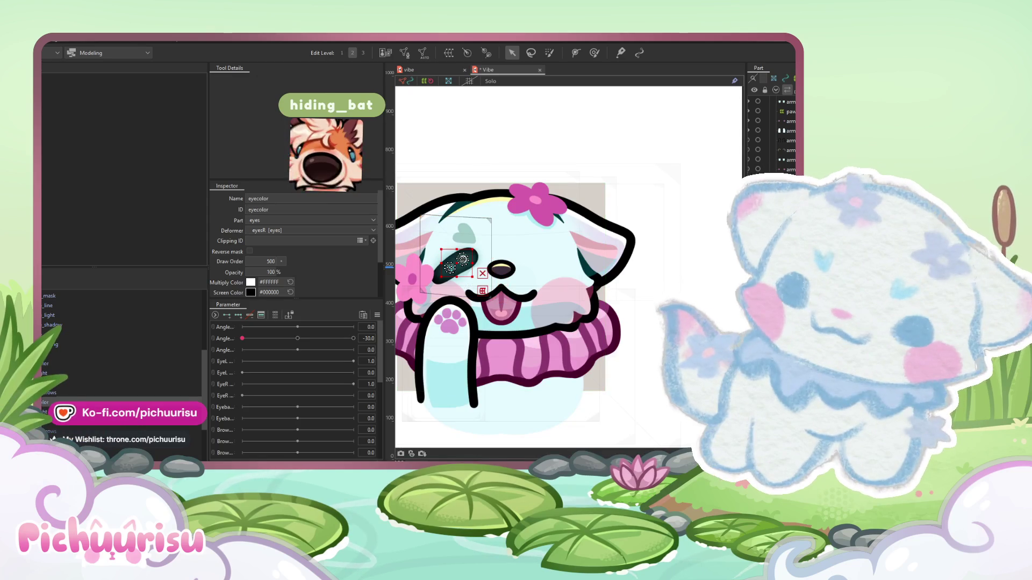
click(50, 430)
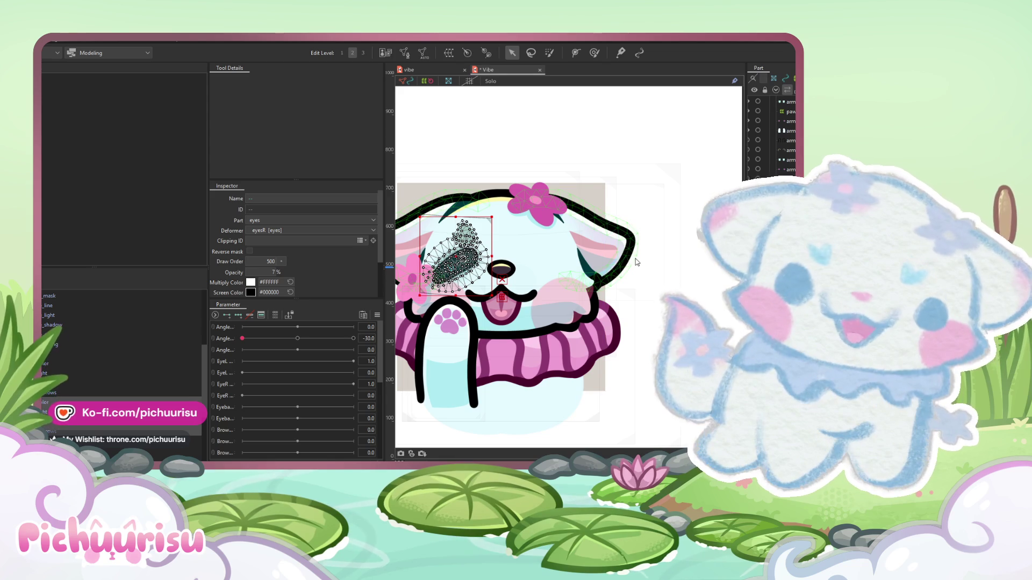
- Add the second eye's mesh and rename the new warp deformer to 'guide'
ctrl+click(769, 215)
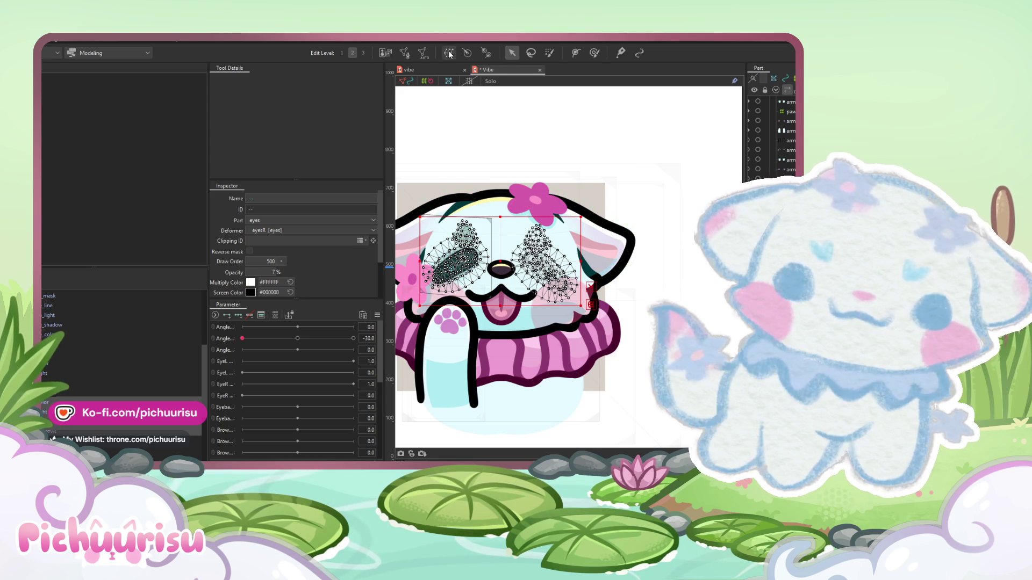
triple_click(282, 199)
text(guide)
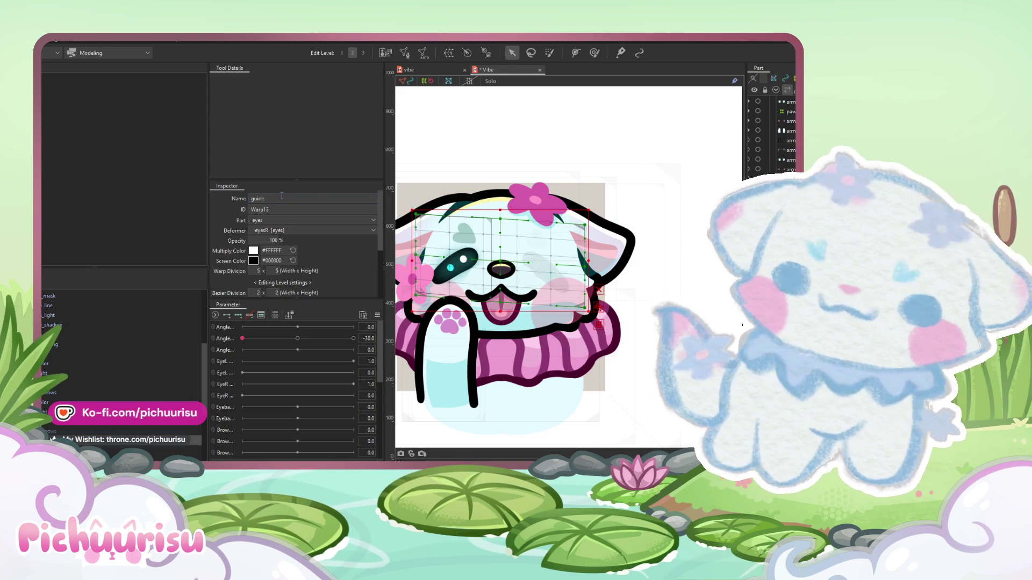
- Select both eyes' meshes in the Parts palette, including the eyecolor and eye light meshes
scroll(99, 294, down, 3)
click(57, 342)
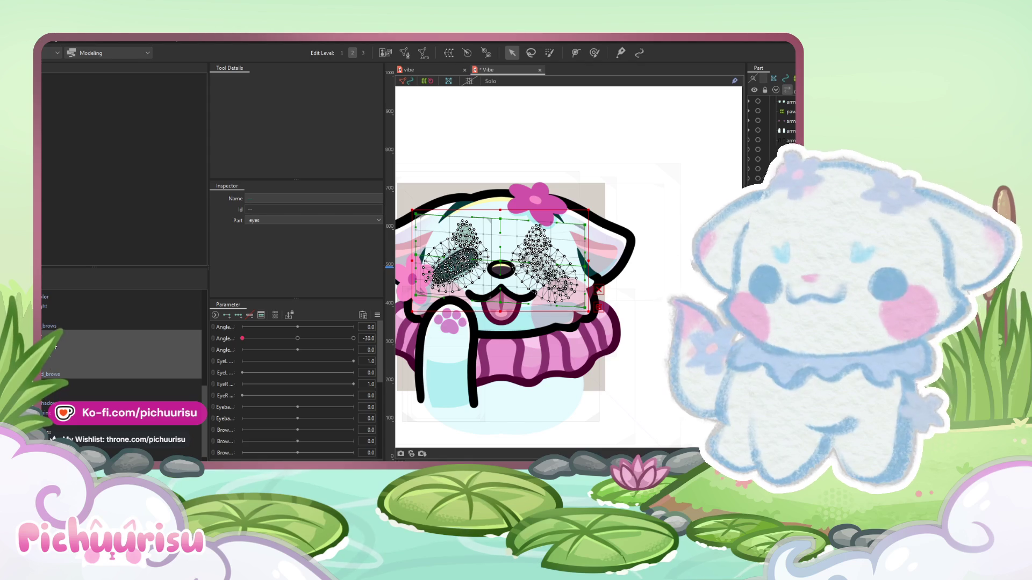
click(112, 372)
click(53, 383)
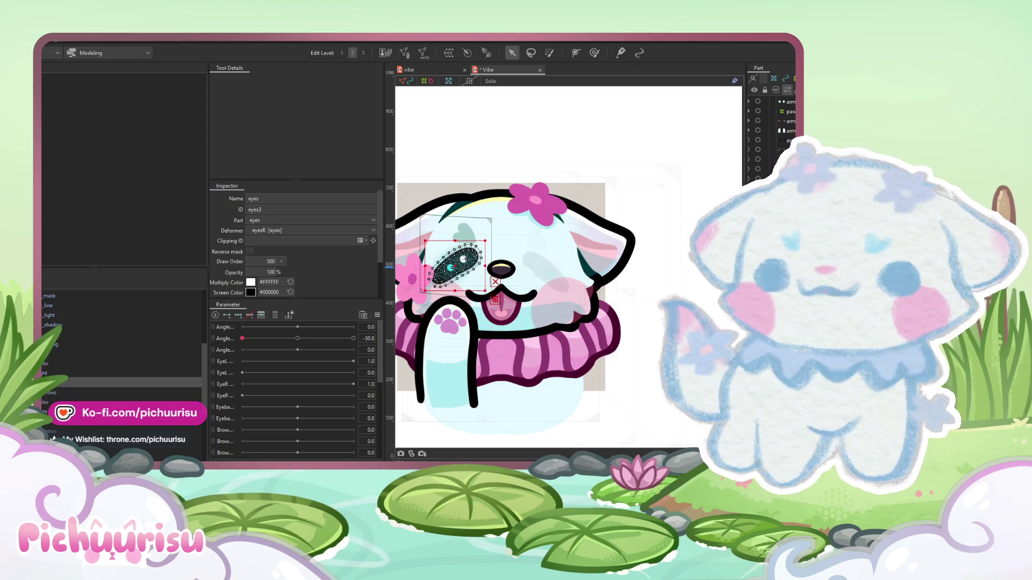
click(51, 364)
shift+click(52, 401)
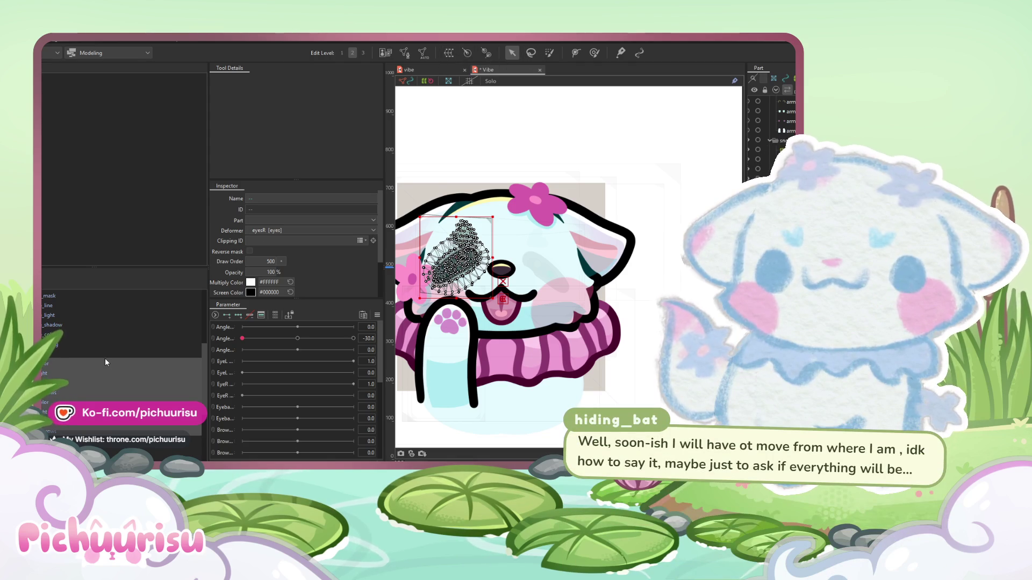
scroll(105, 358, down, 2)
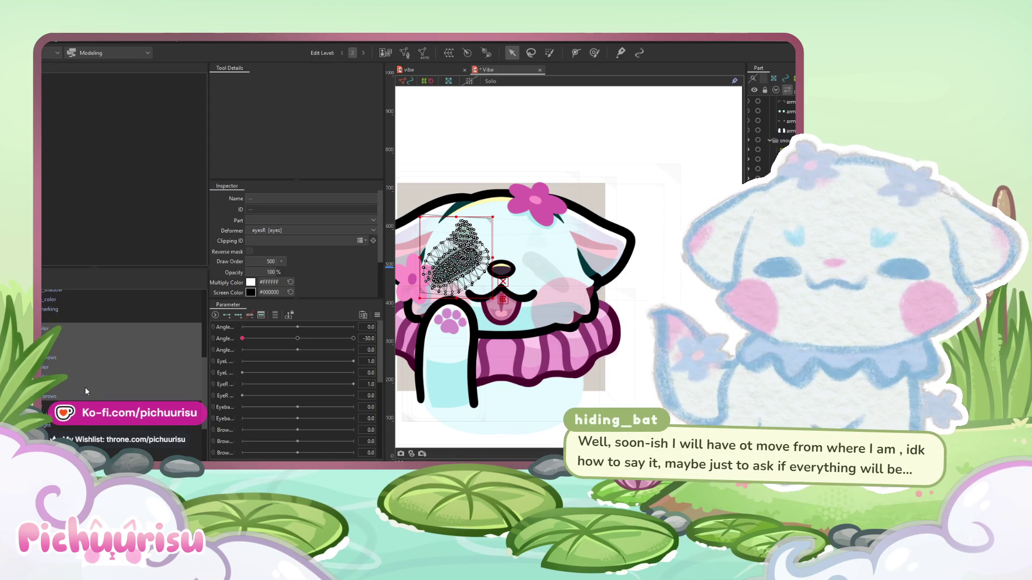
click(84, 387)
click(71, 365)
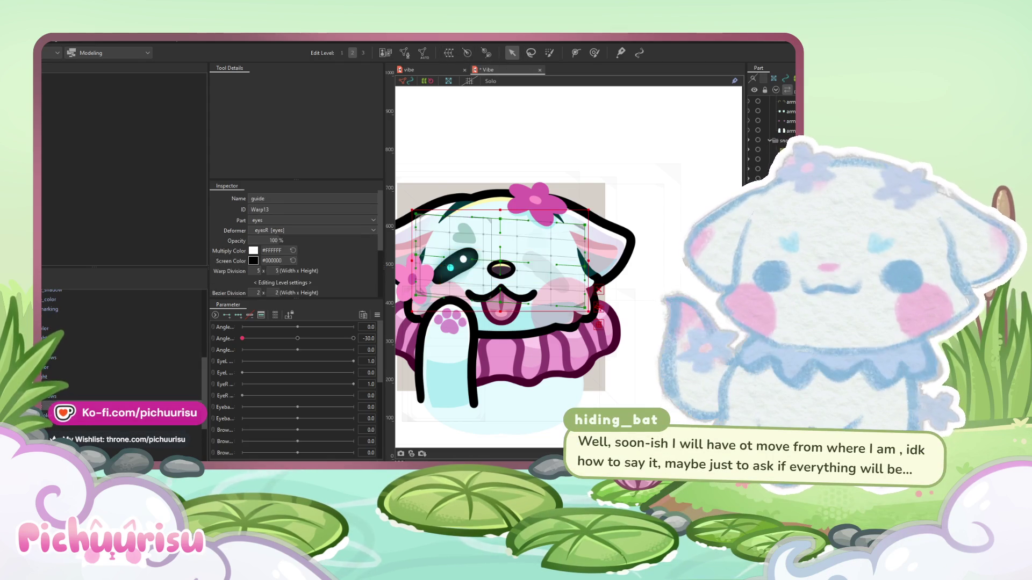
scroll(105, 366, down, 1)
click(71, 365)
scroll(71, 366, down, 4)
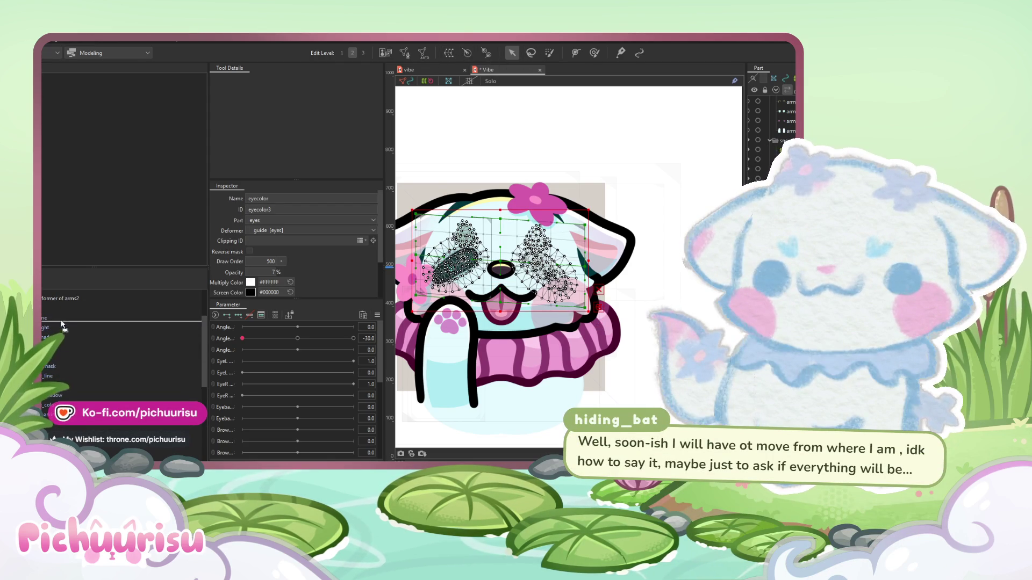
click(52, 304)
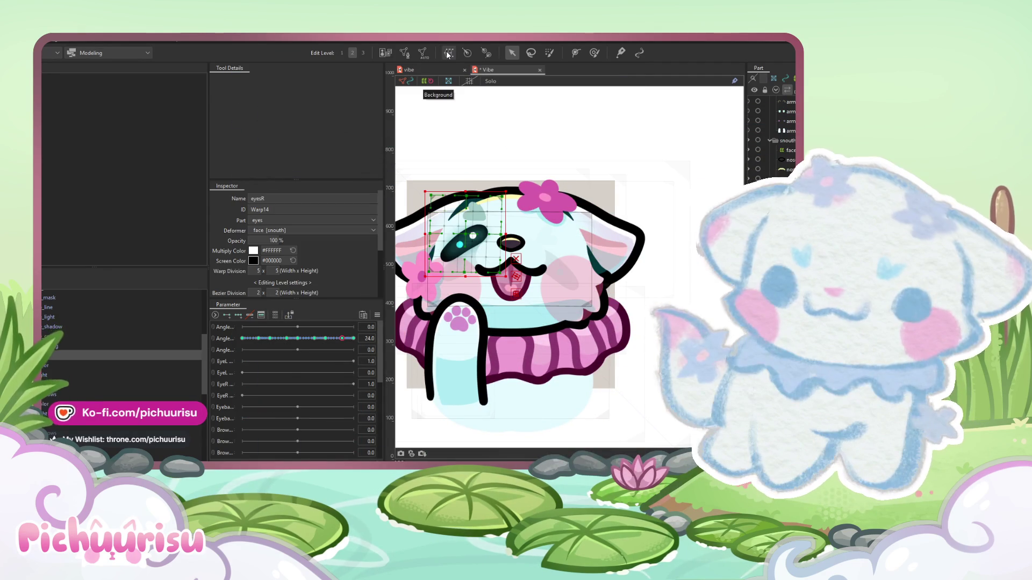
- Mirror the eye warp's form with Edit Form > Flip
click(57, 43)
mouse_move(69, 117)
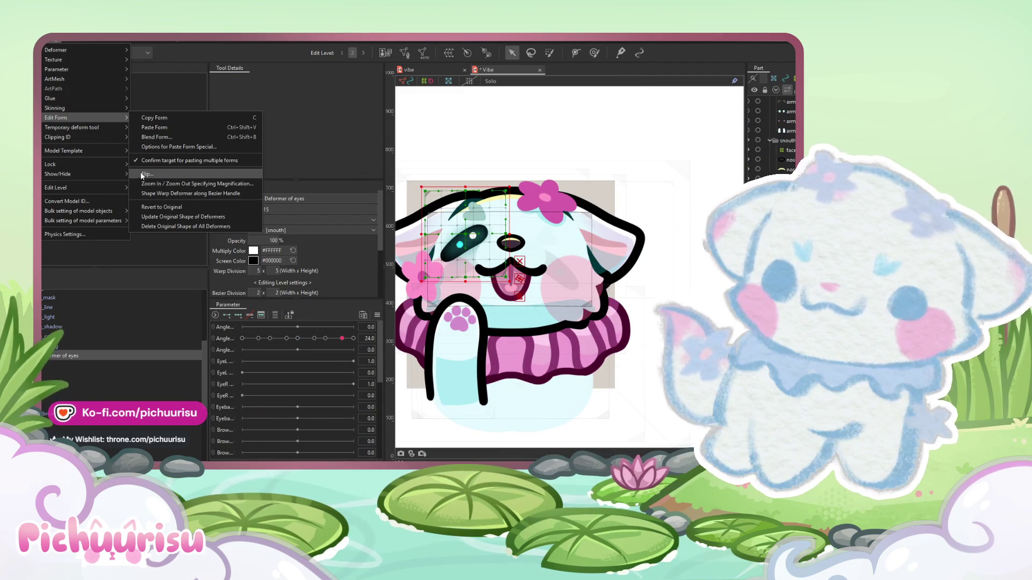
click(204, 174)
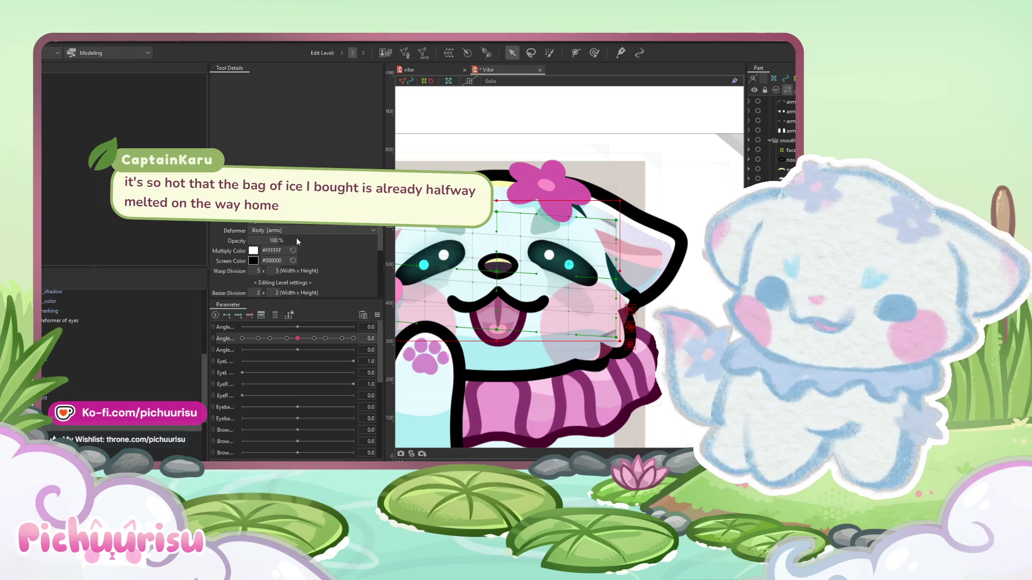
- Turn the second Angle to 30 and raise the guide warp grid slightly
drag(297, 338, 395, 315)
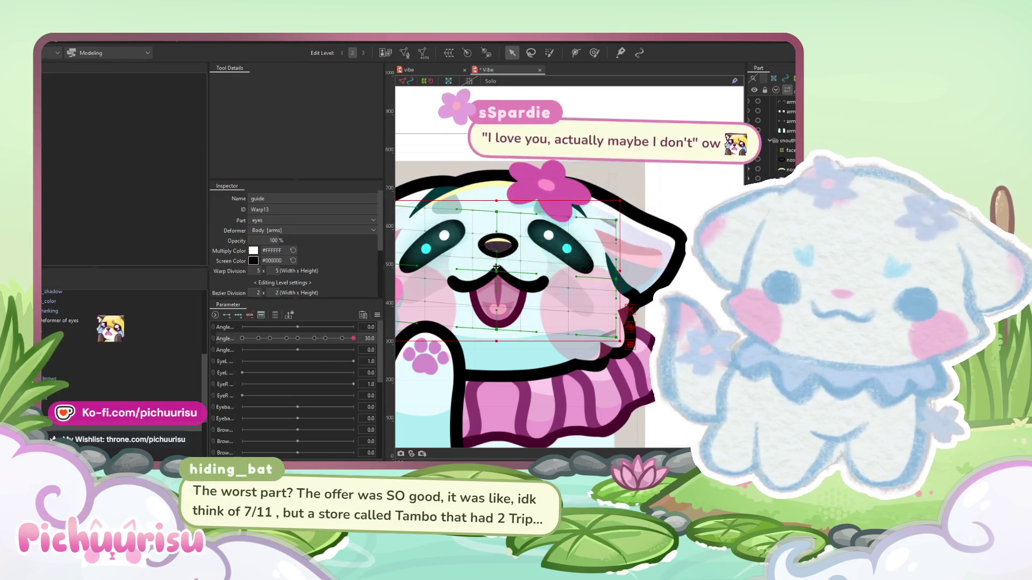
drag(495, 270, 497, 236)
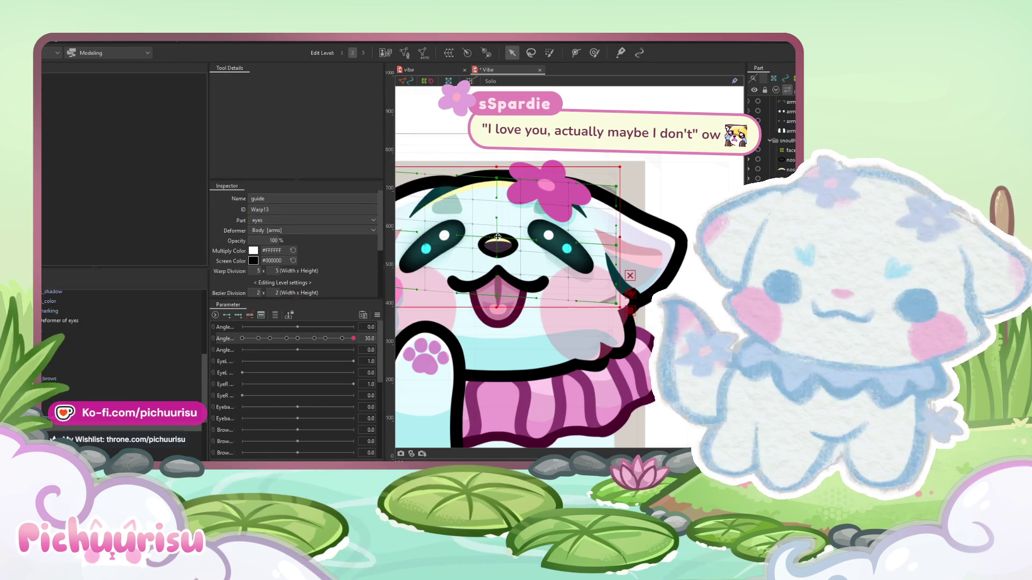
scroll(498, 237, down, 5)
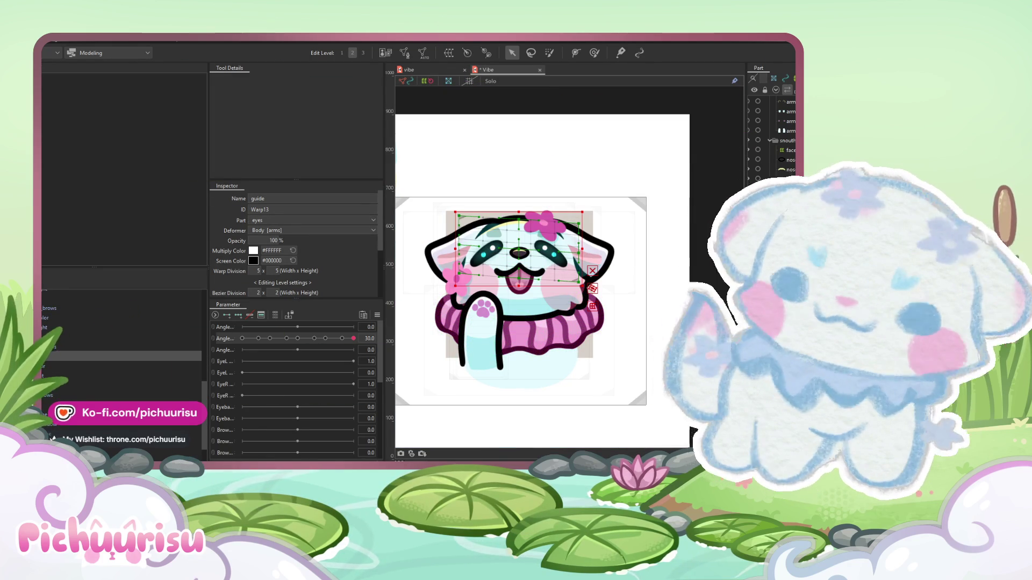
scroll(468, 263, up, 2)
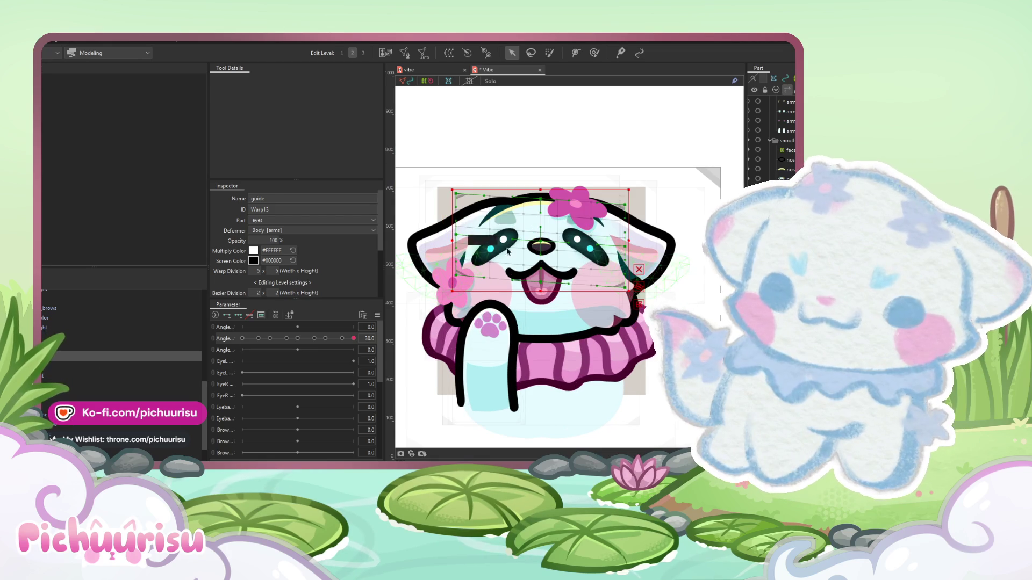
scroll(540, 237, up, 2)
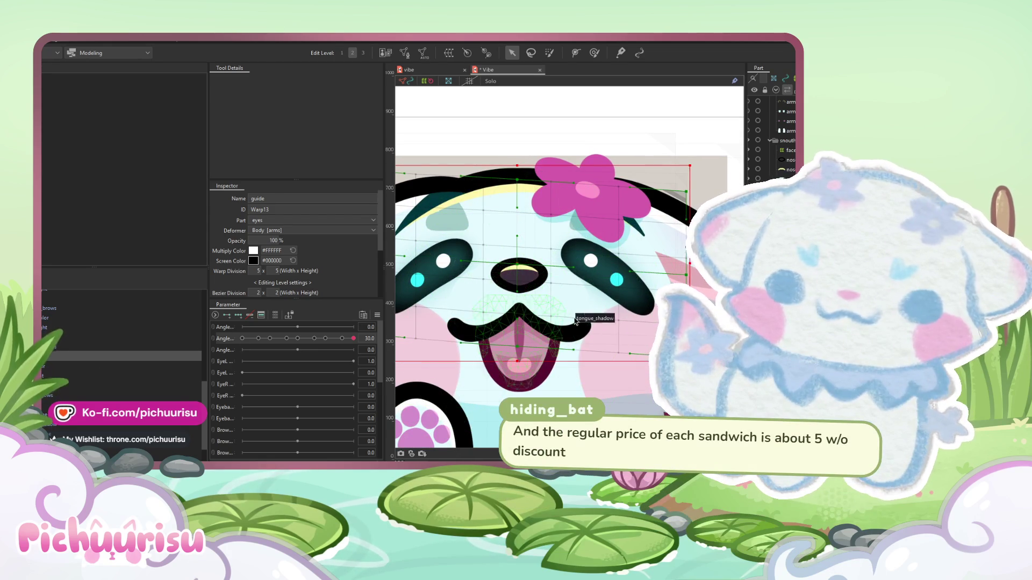
scroll(606, 287, down, 1)
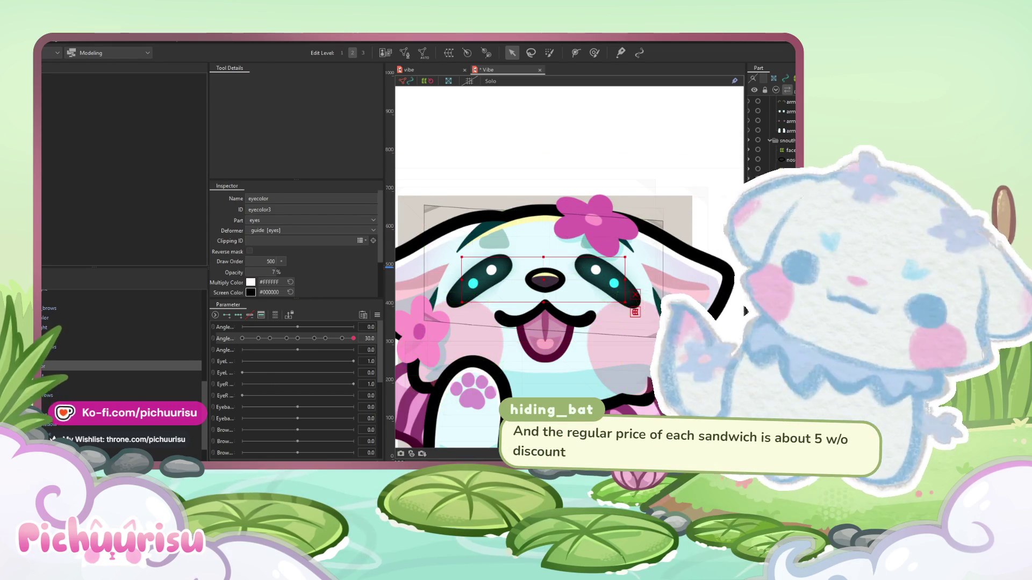
- Step through the eye warp deformers (Warp14, eyesR, Warp15) and turn on the canvas alignment grid
scroll(108, 349, up, 3)
click(50, 362)
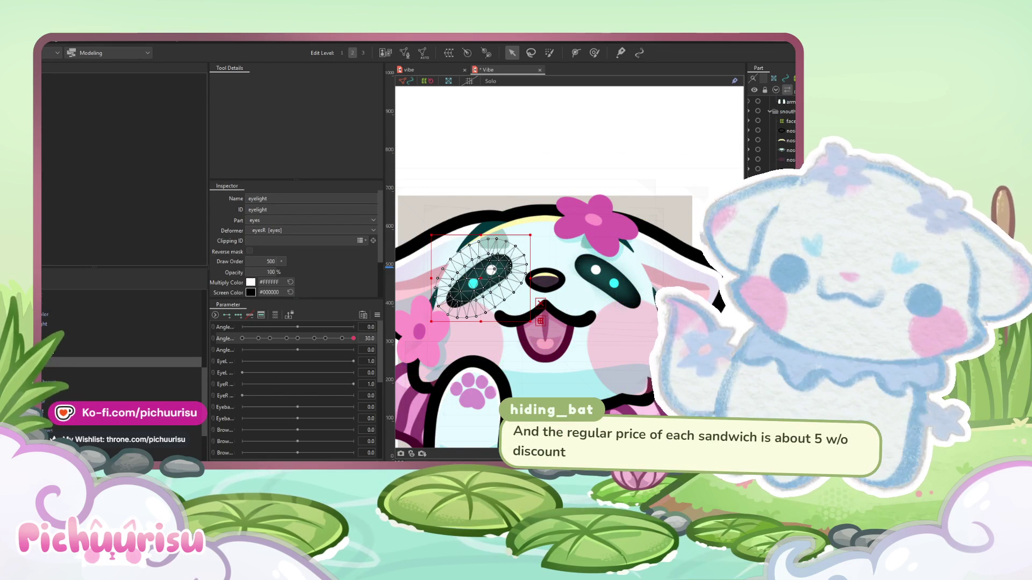
scroll(50, 355, up, 2)
click(43, 329)
click(42, 331)
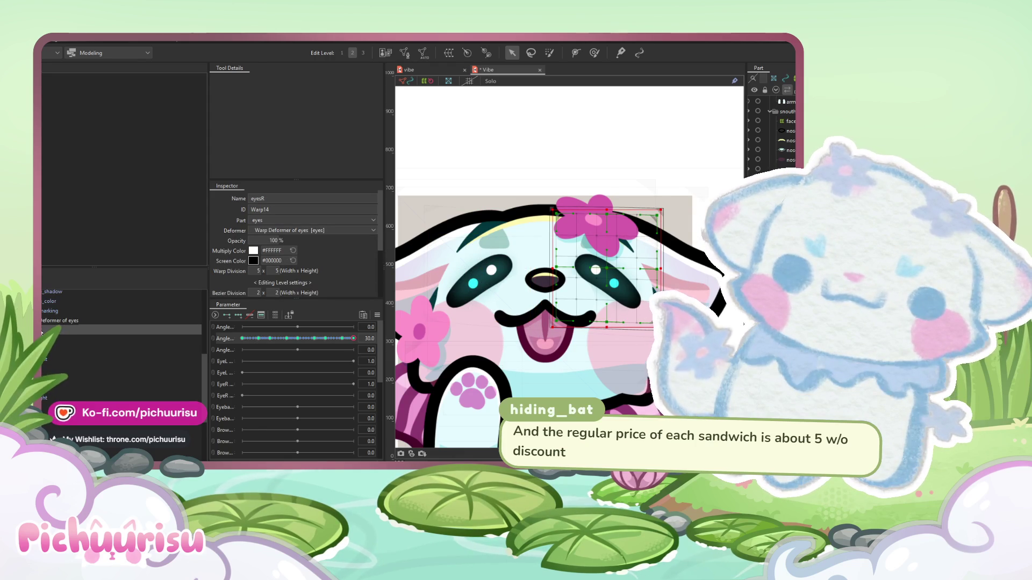
key(Down)
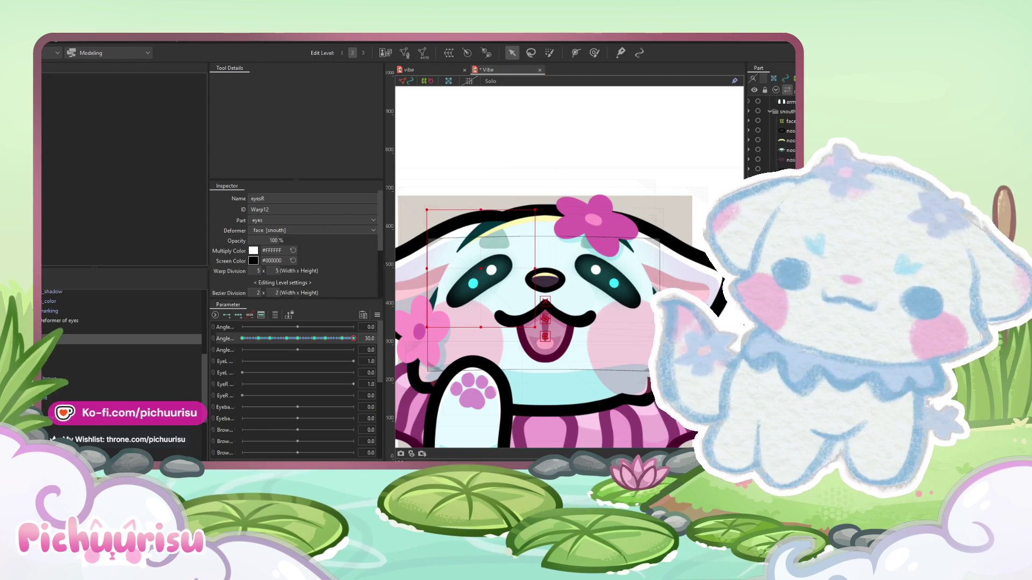
click(107, 320)
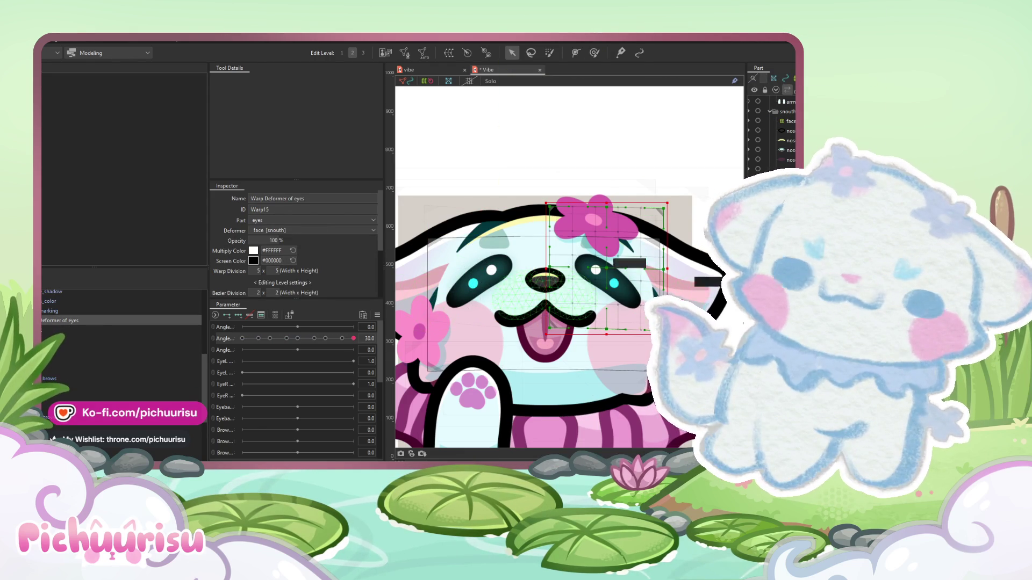
scroll(602, 287, up, 2)
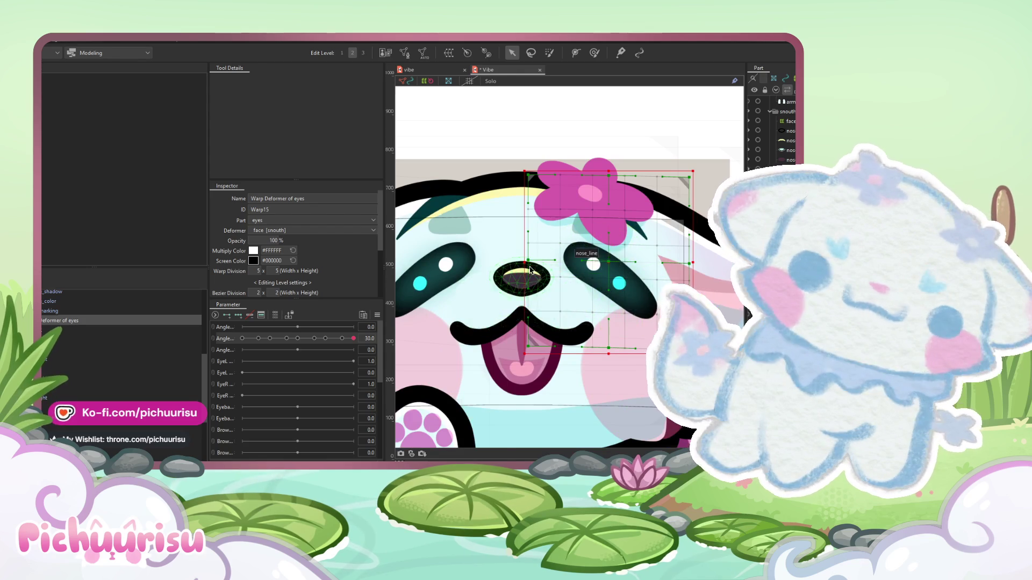
scroll(602, 287, up, 3)
click(470, 82)
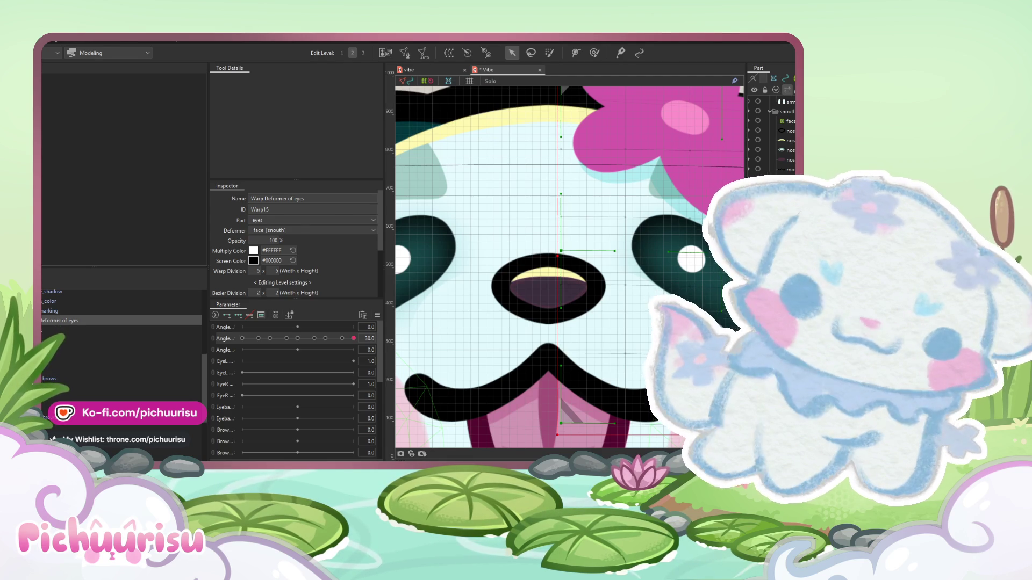
scroll(560, 247, down, 6)
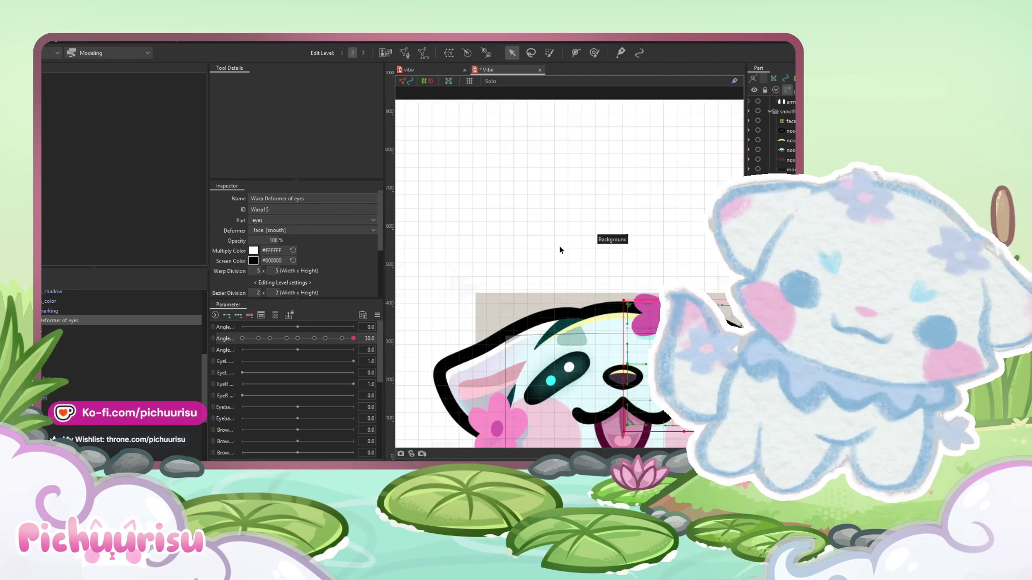
scroll(540, 251, up, 3)
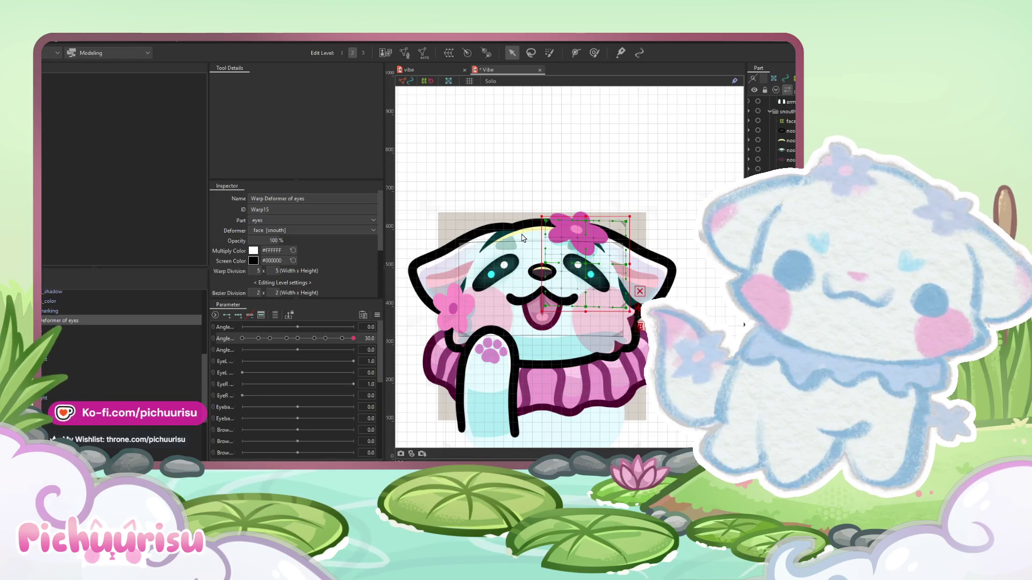
click(522, 237)
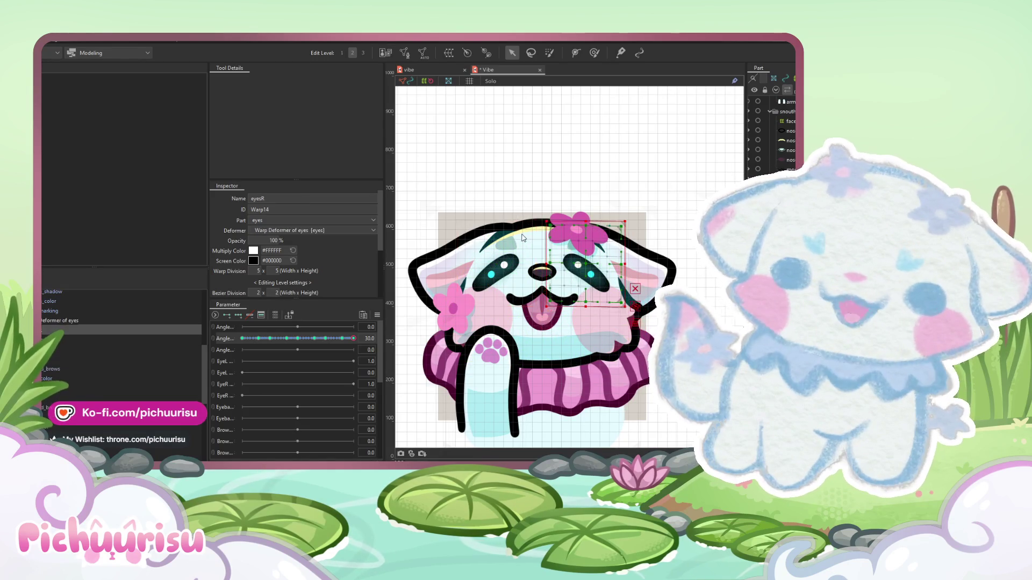
click(522, 237)
click(521, 237)
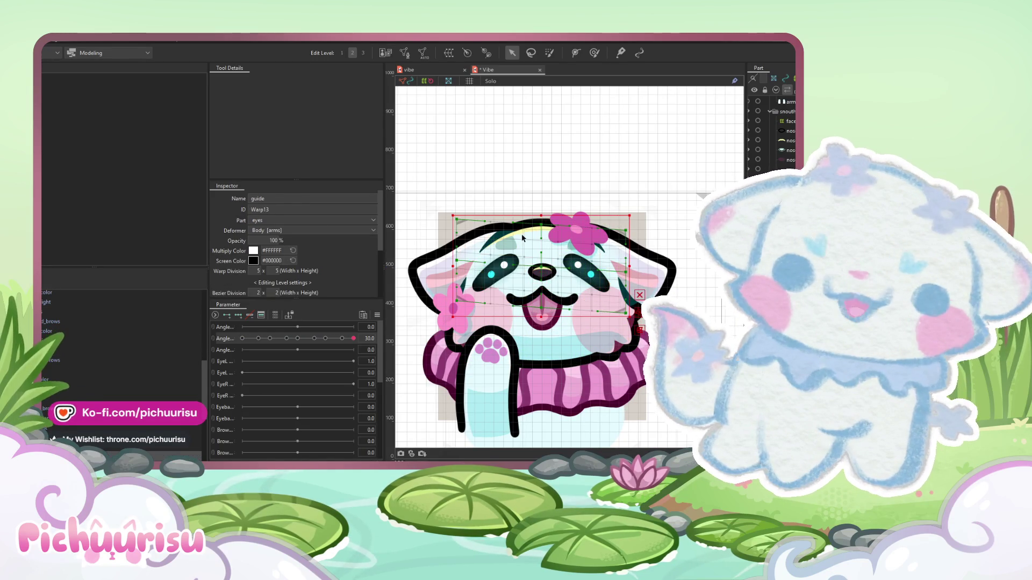
click(297, 338)
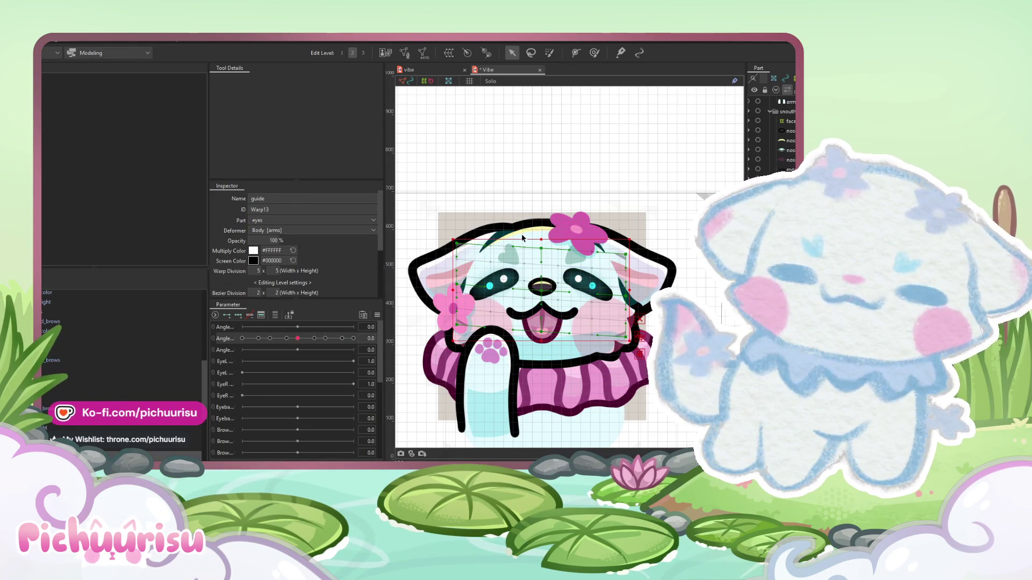
scroll(107, 395, down, 2)
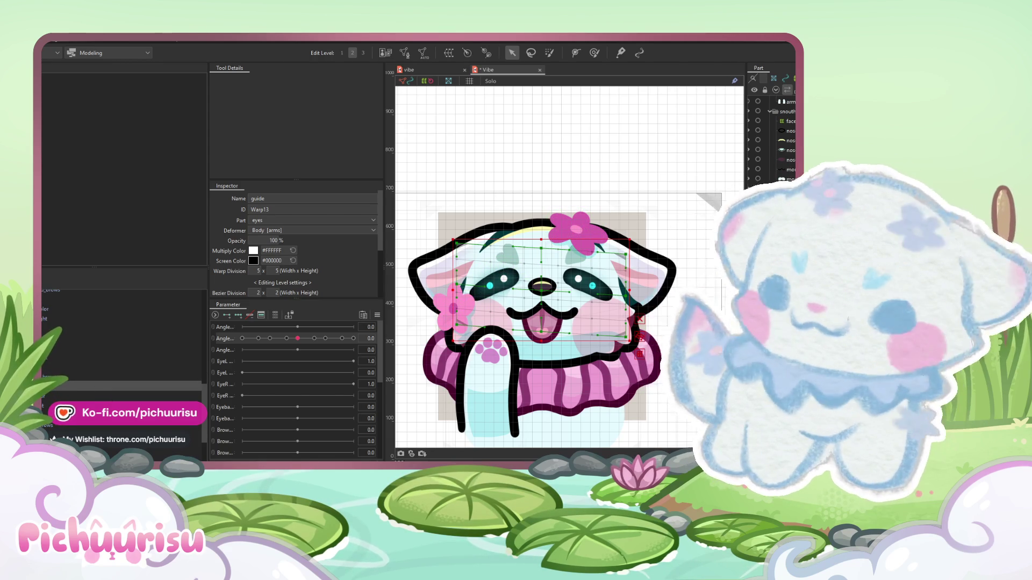
scroll(124, 376, up, 1)
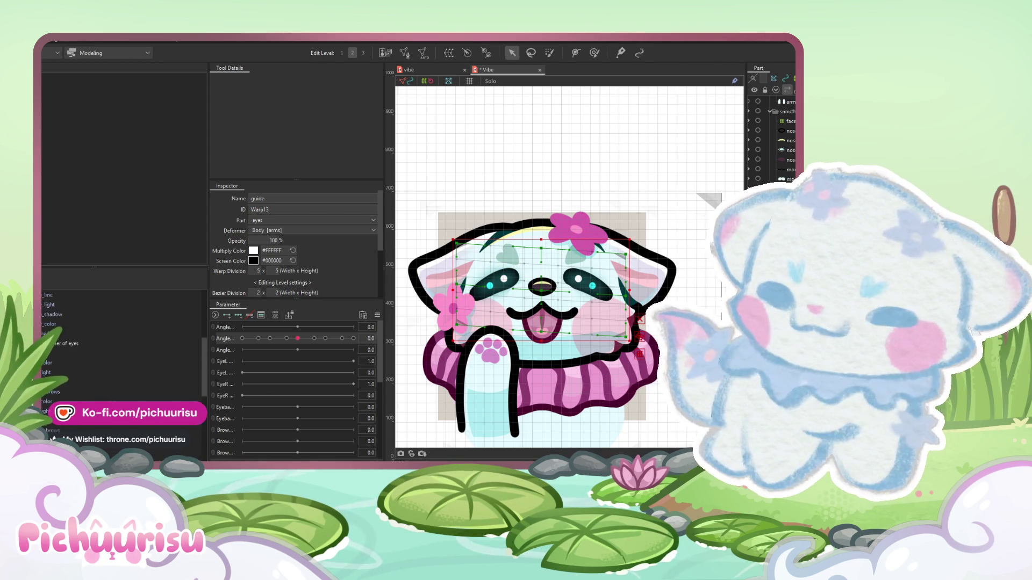
click(54, 363)
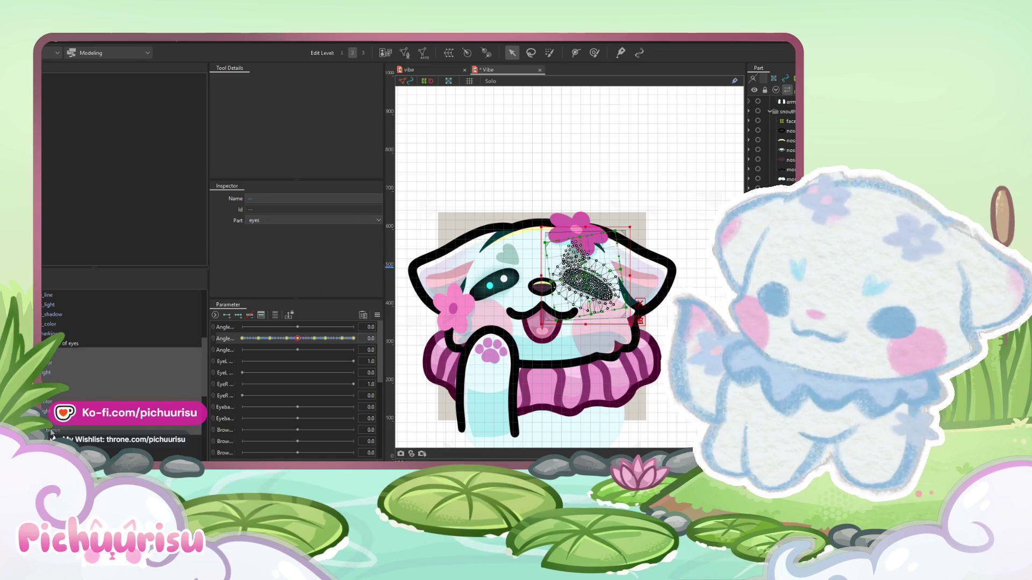
click(56, 376)
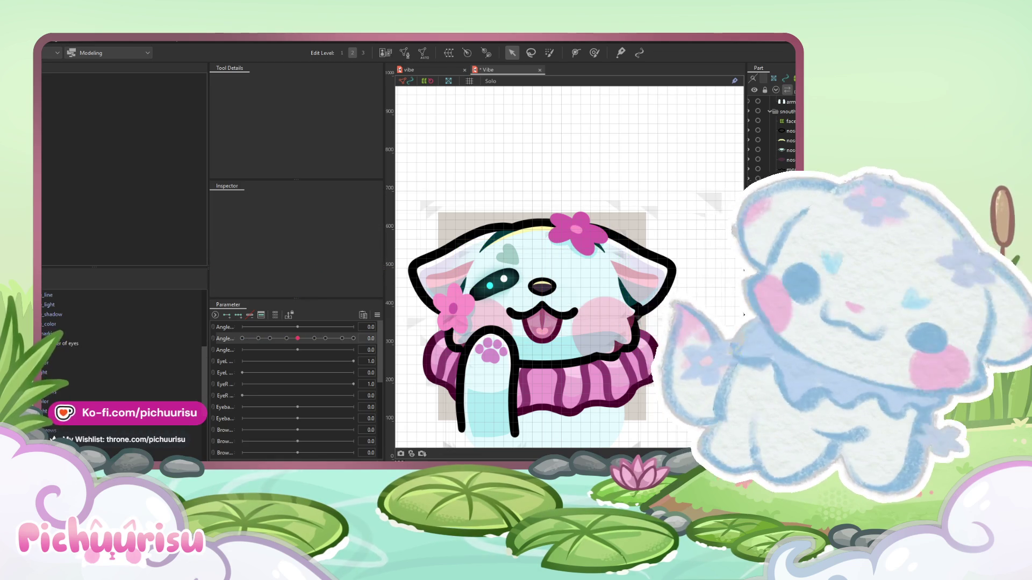
click(54, 349)
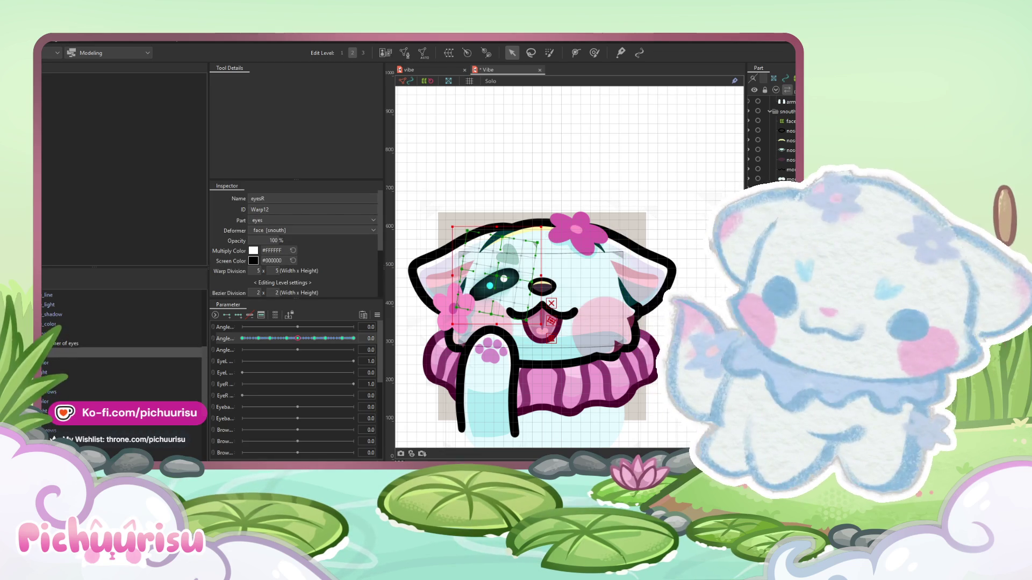
click(50, 395)
click(52, 353)
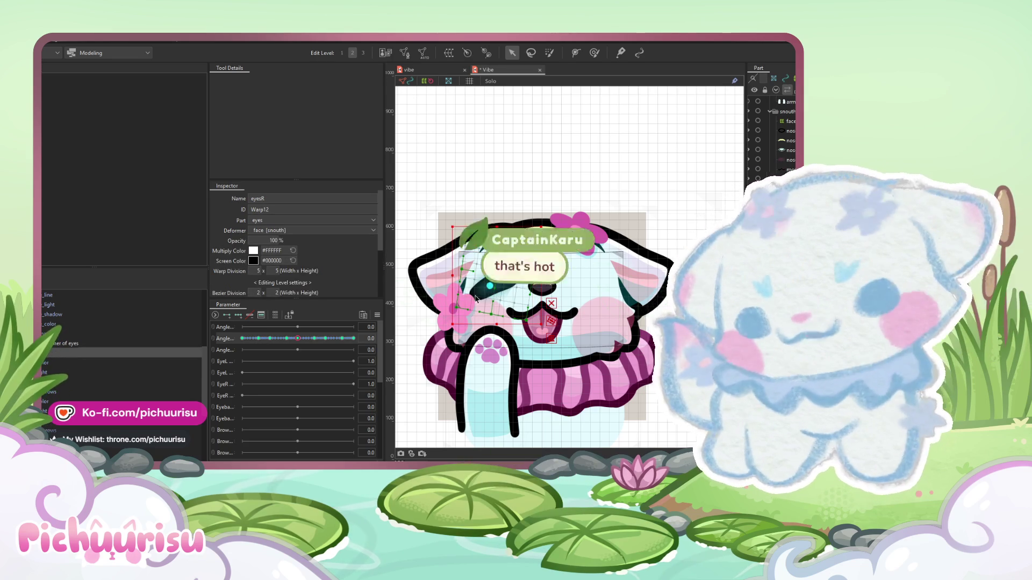
scroll(104, 397, down, 5)
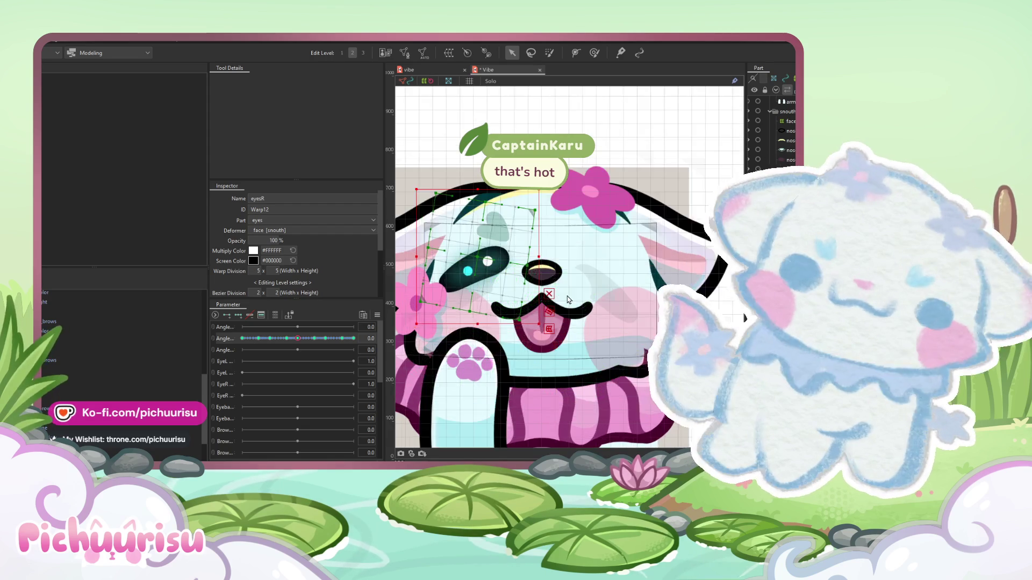
scroll(67, 360, up, 3)
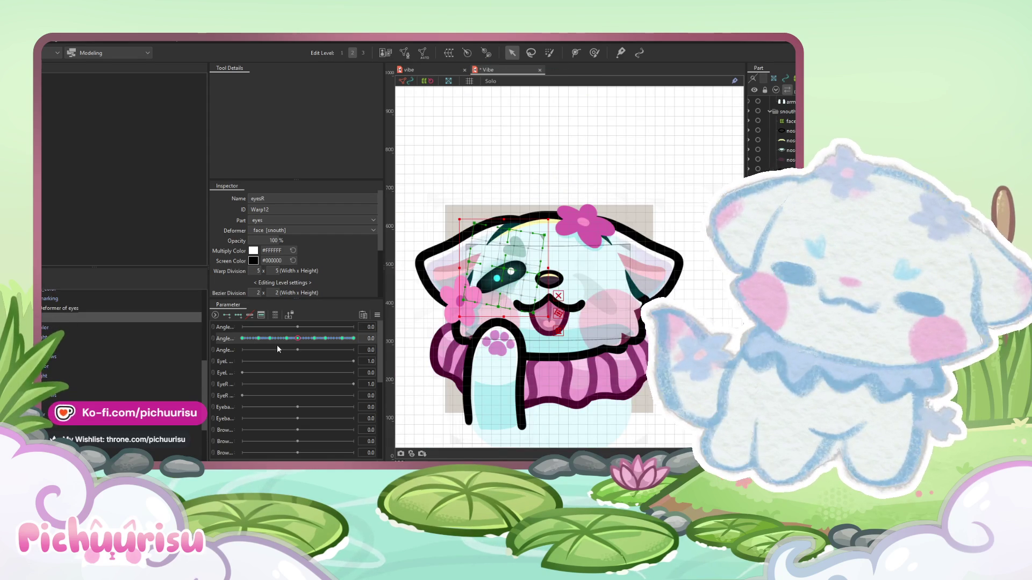
mouse_move(297, 338)
mouse_down()
mouse_move(224, 338)
mouse_move(322, 338)
mouse_move(285, 338)
mouse_move(299, 339)
mouse_up()
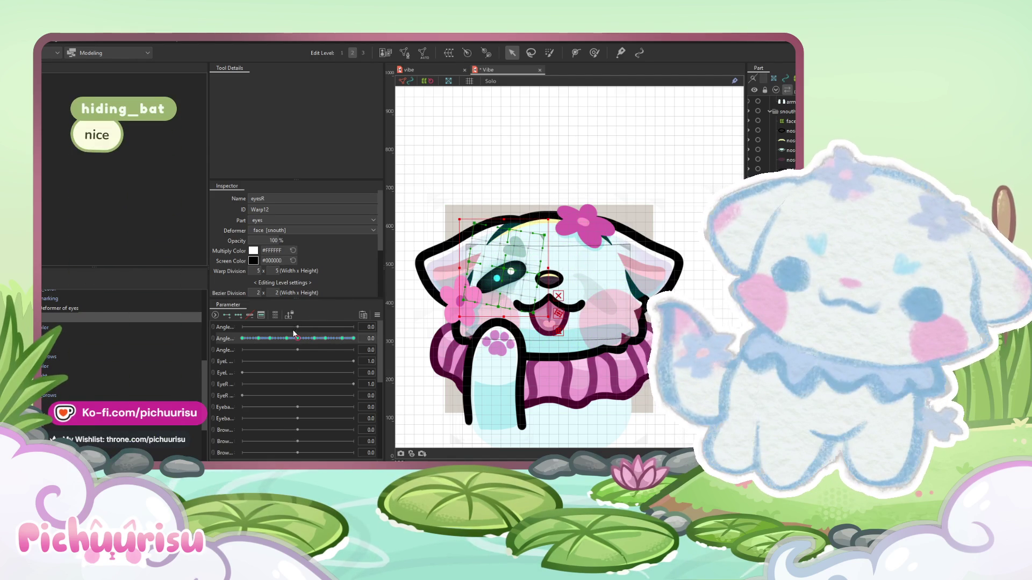
- Set the first Angle to 26.9 with the second at -30, and select the mouth_mask mesh
mouse_move(297, 327)
mouse_down()
mouse_move(348, 327)
mouse_move(218, 330)
mouse_move(339, 332)
mouse_move(183, 320)
mouse_up()
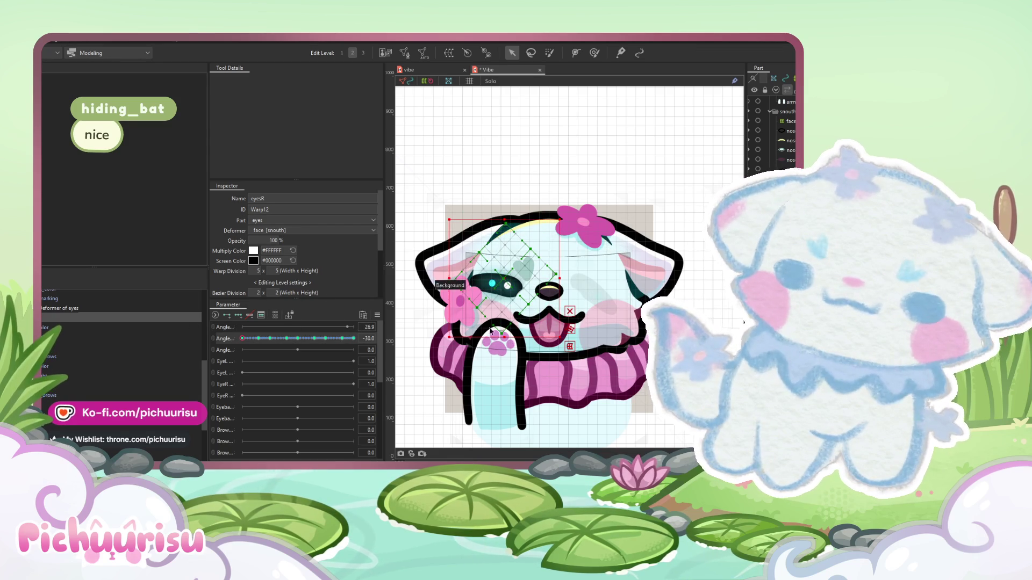
scroll(481, 315, up, 3)
scroll(484, 316, up, 1)
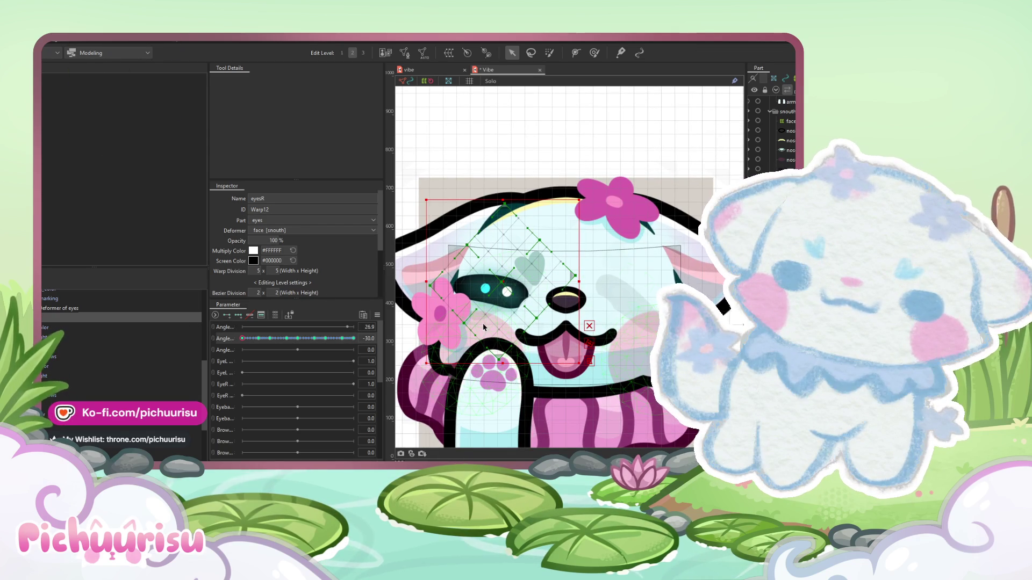
click(544, 321)
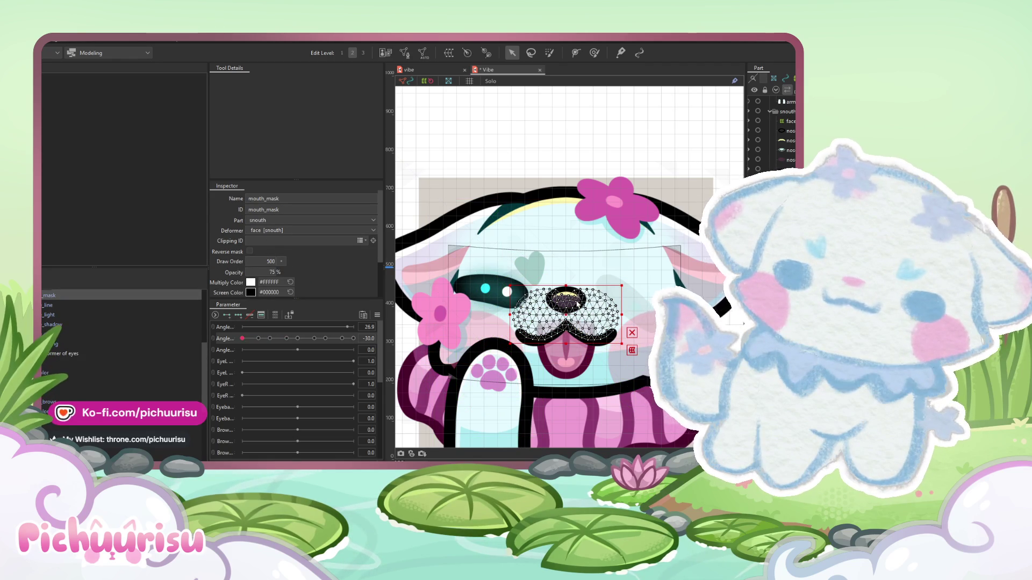
scroll(576, 300, up, 1)
- Copy the eyesR warp deformer's child objects and select the pasted Warp14 copy
click(58, 363)
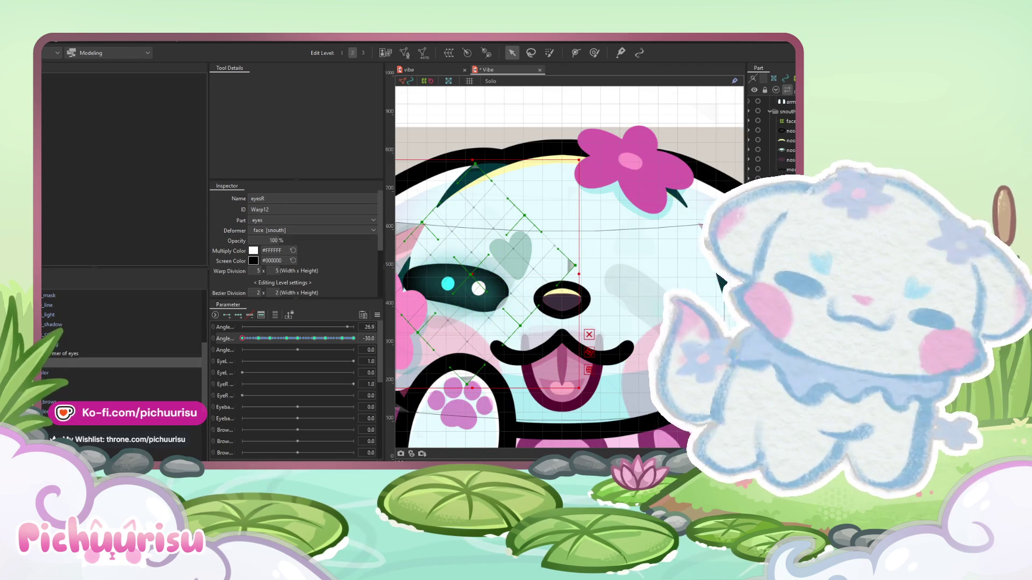
right_click(42, 365)
click(43, 369)
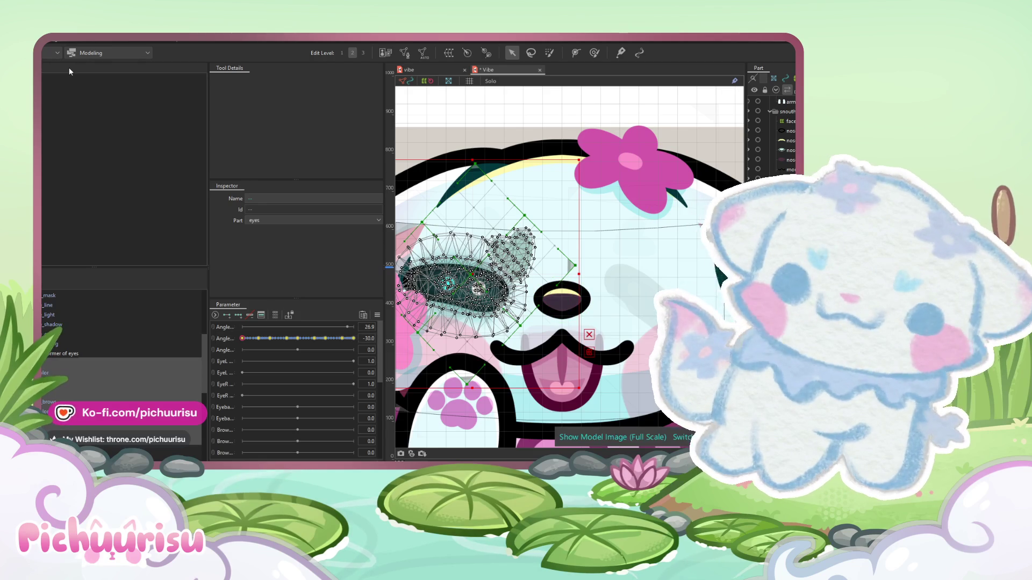
click(54, 37)
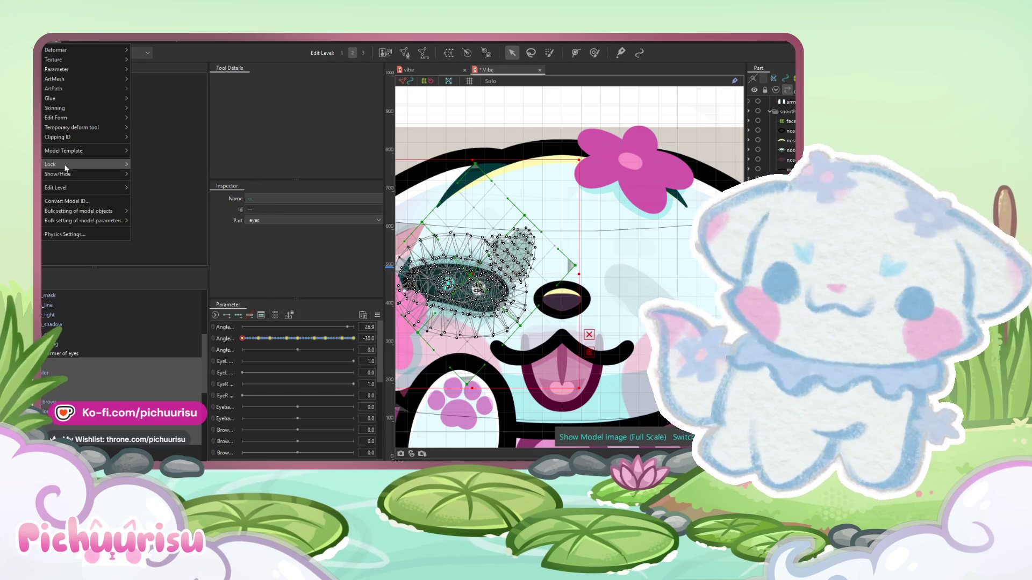
click(46, 363)
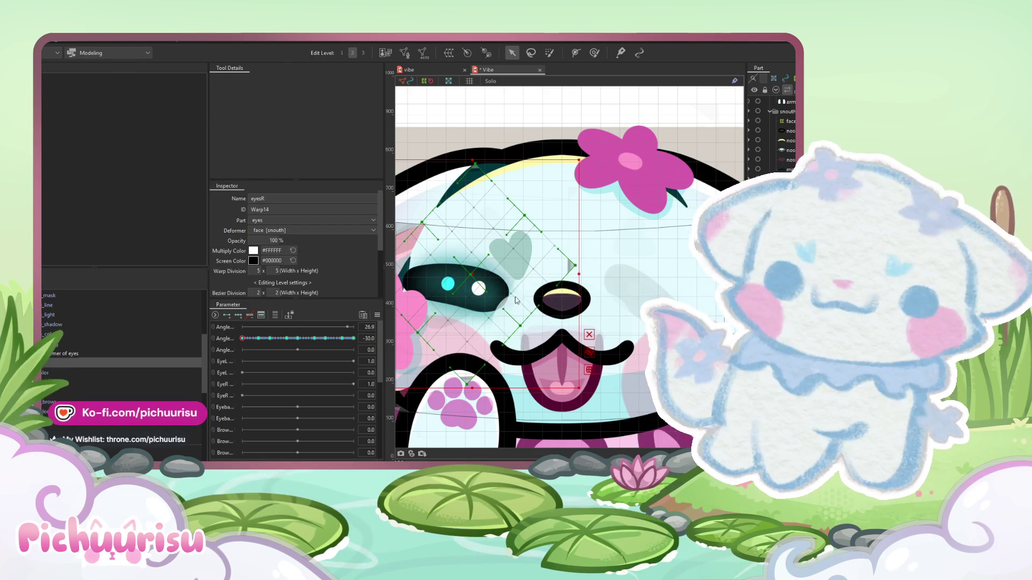
- Drag the eyes Rotation deformer onto the face's right side, then preview the head angle range
click(446, 280)
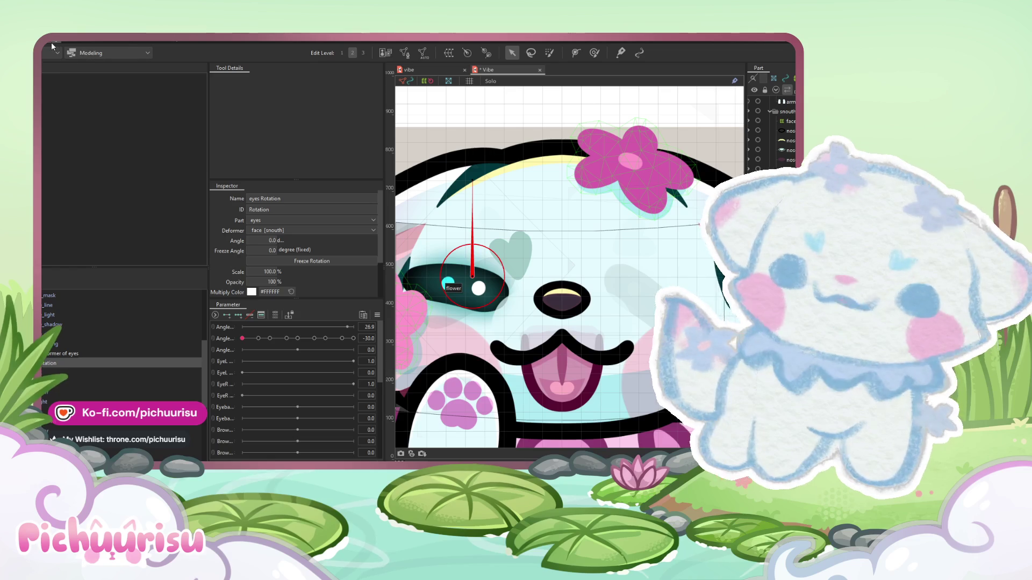
click(54, 39)
mouse_move(96, 117)
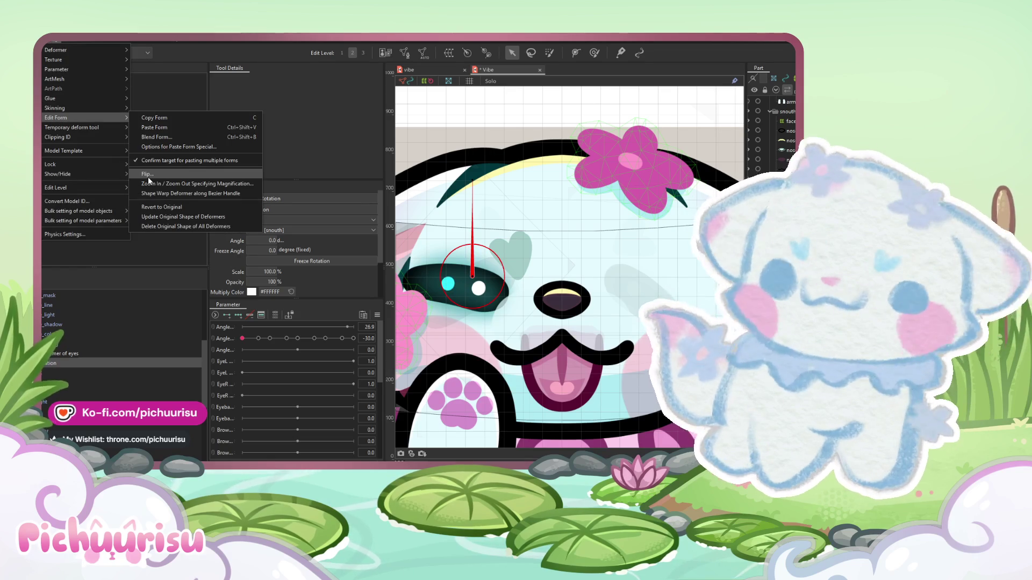
key(Escape)
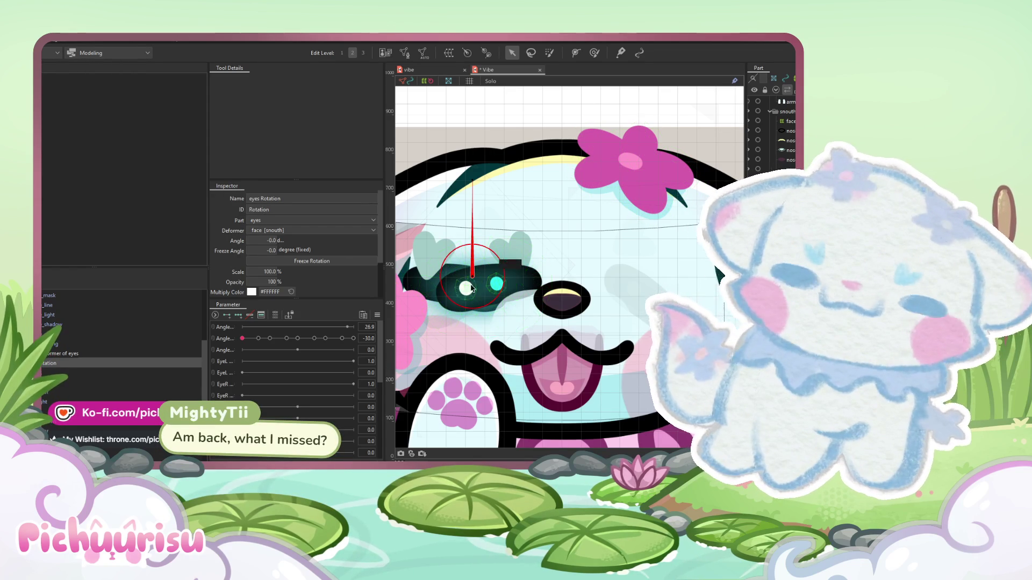
drag(473, 279, 655, 280)
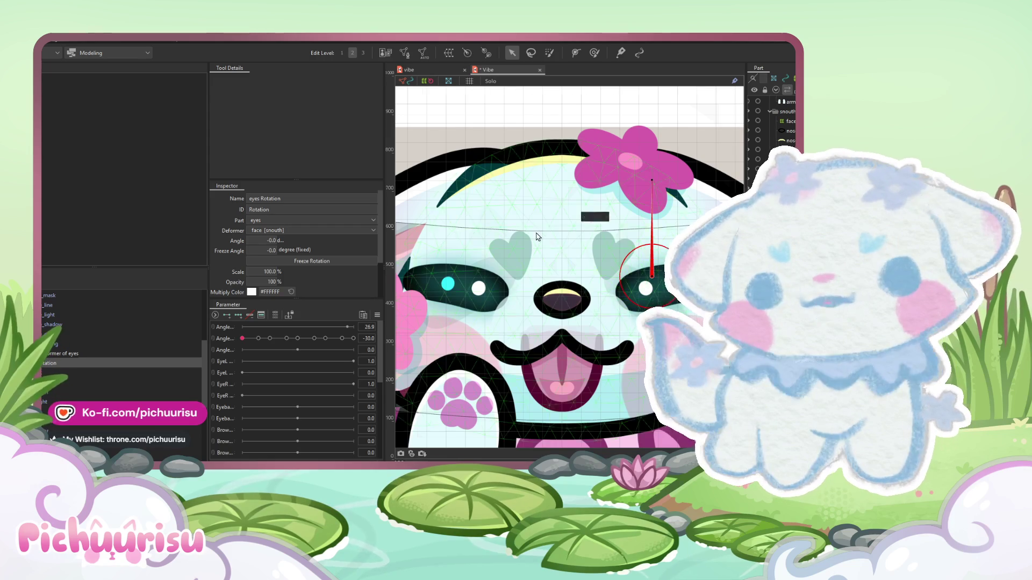
key(ctrl+0)
mouse_move(287, 342)
mouse_down()
mouse_move(338, 348)
mouse_move(224, 347)
mouse_move(289, 348)
mouse_move(218, 337)
mouse_up()
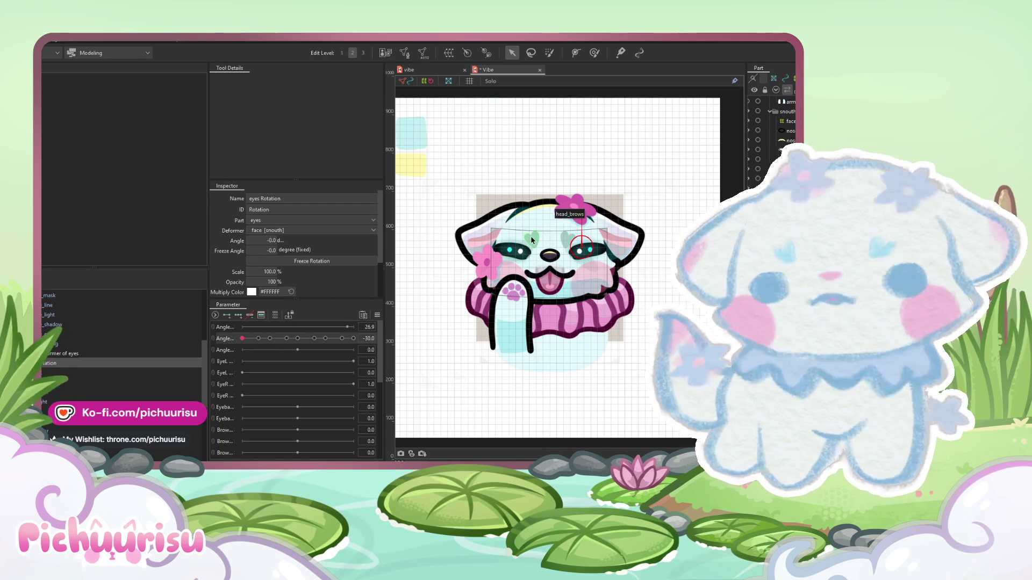
- Select the left eye's warp deformer and check it at the second Angle's 30 key
scroll(531, 236, up, 2)
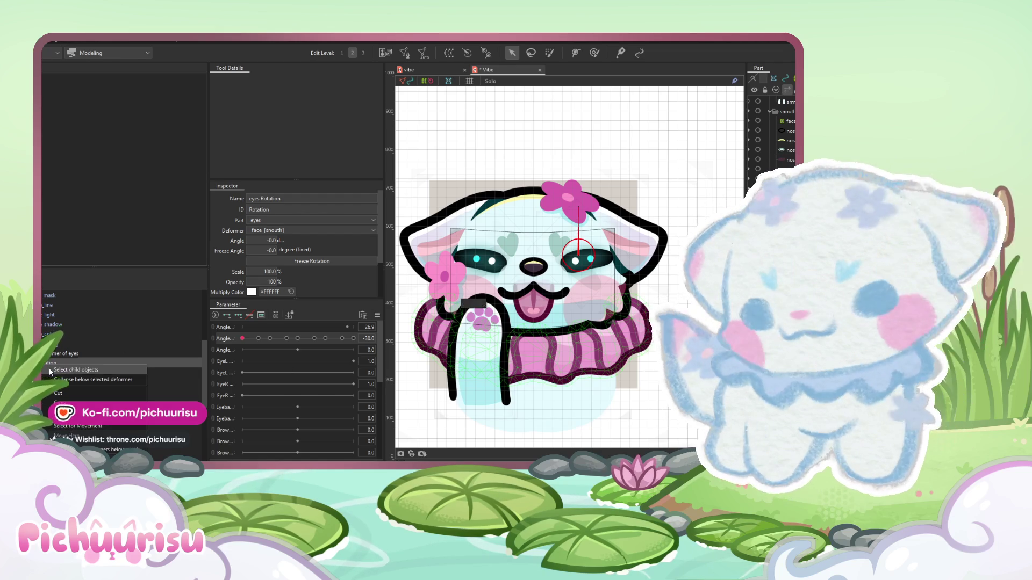
click(49, 368)
click(49, 363)
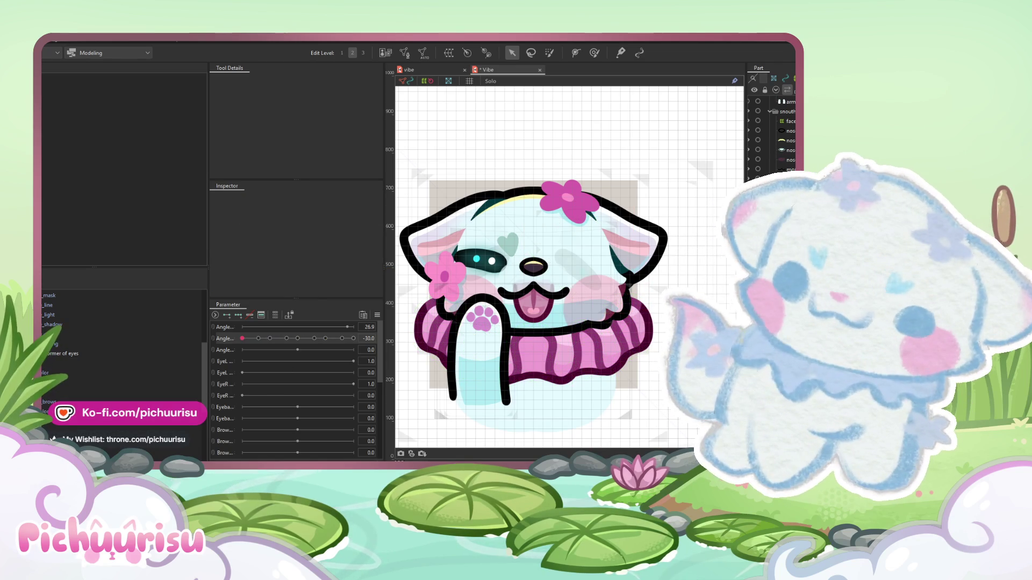
click(296, 338)
drag(296, 339, 315, 339)
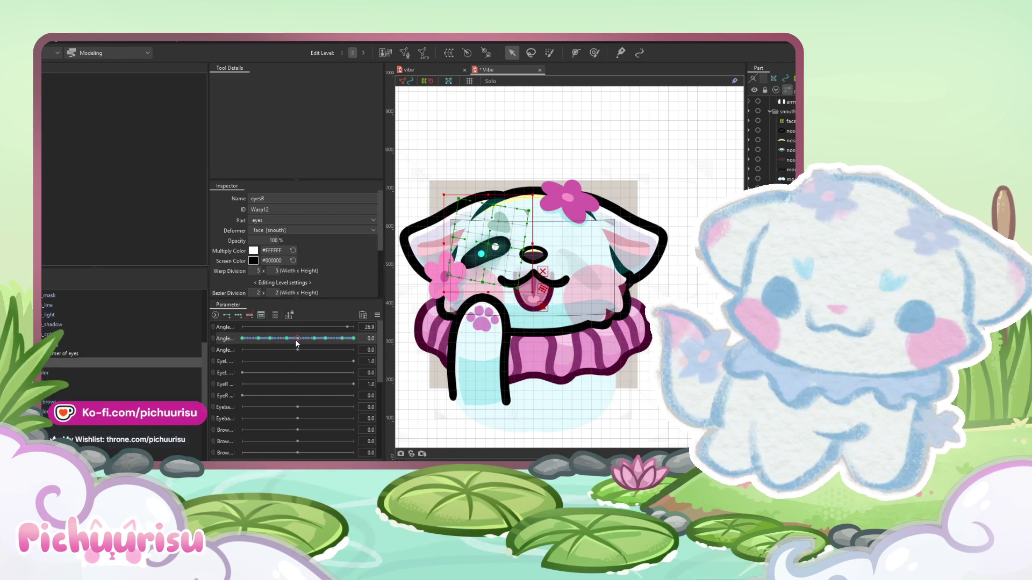
click(353, 338)
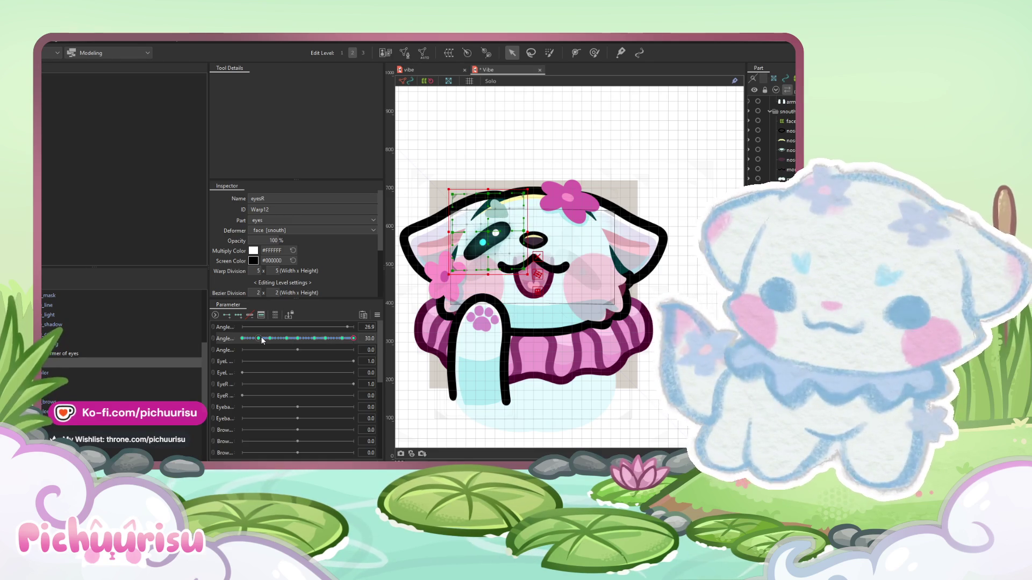
- Return the Angle to 0 and revert the eye warp to its original shape
click(249, 314)
mouse_move(299, 343)
mouse_down()
mouse_move(225, 334)
mouse_move(360, 336)
mouse_move(175, 337)
mouse_up()
click(296, 338)
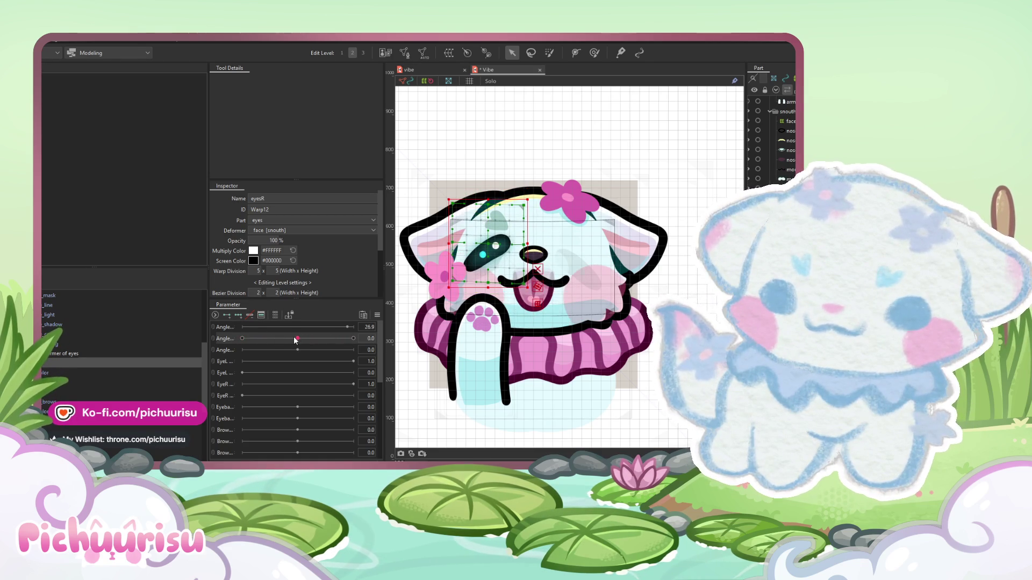
click(56, 39)
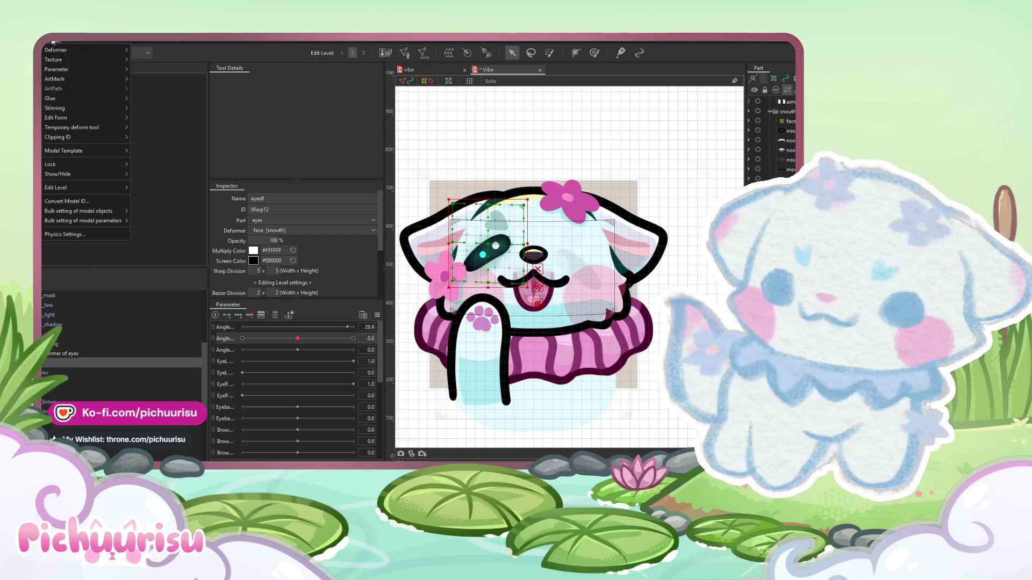
mouse_move(79, 119)
click(155, 208)
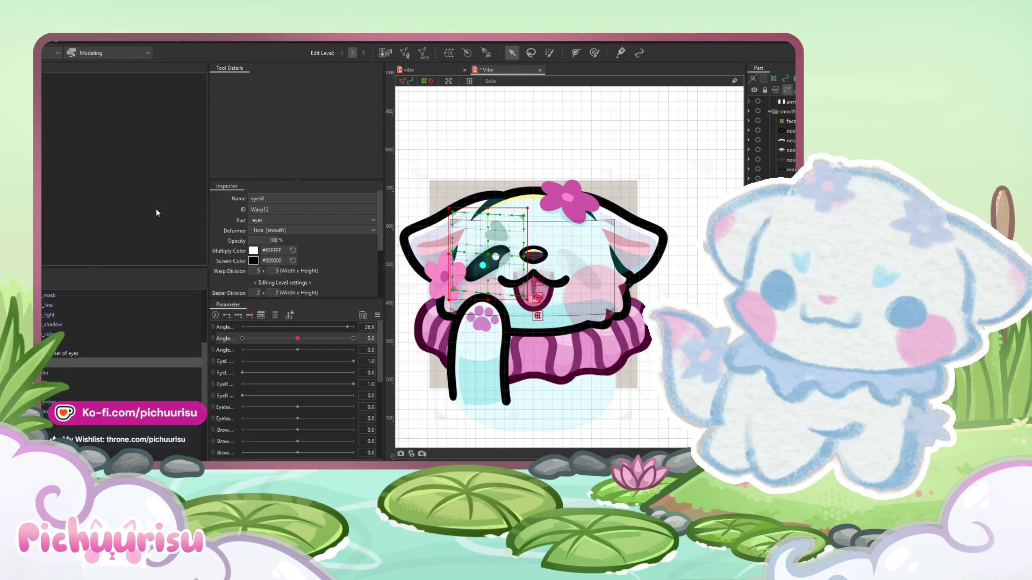
- Try moving the left eye warp down at a partial head angle, then undo it
mouse_move(312, 340)
mouse_down()
mouse_move(385, 330)
mouse_move(169, 323)
mouse_move(258, 317)
mouse_move(277, 294)
mouse_move(401, 307)
mouse_up()
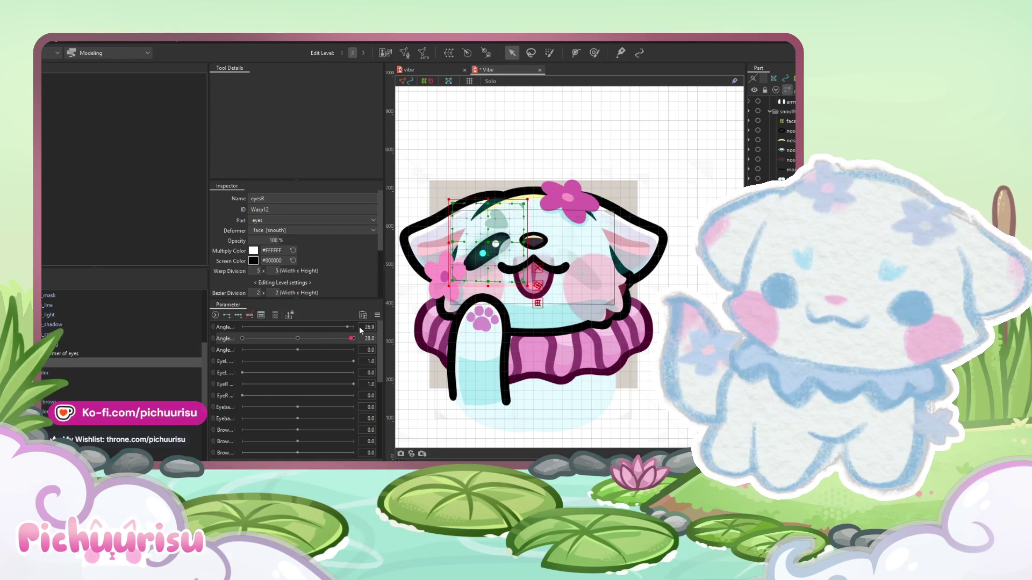
drag(483, 243, 485, 237)
key(ctrl+z)
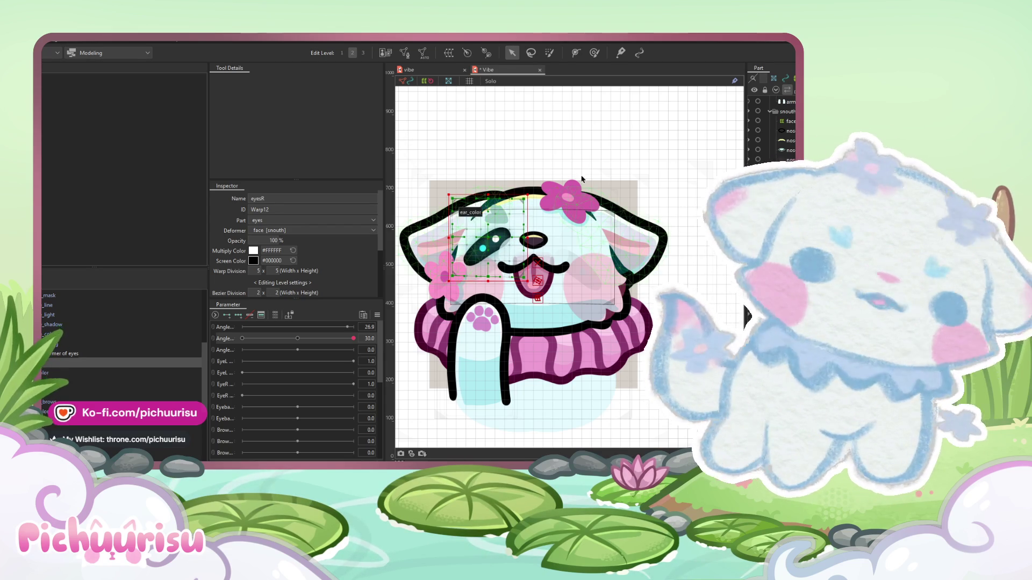
scroll(475, 229, up, 2)
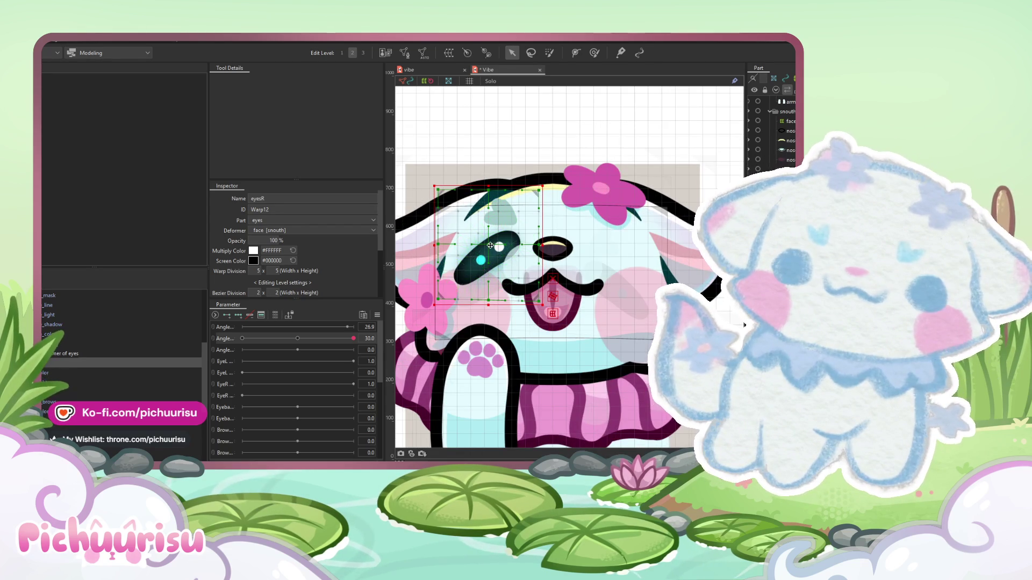
scroll(505, 247, down, 5)
scroll(521, 251, up, 3)
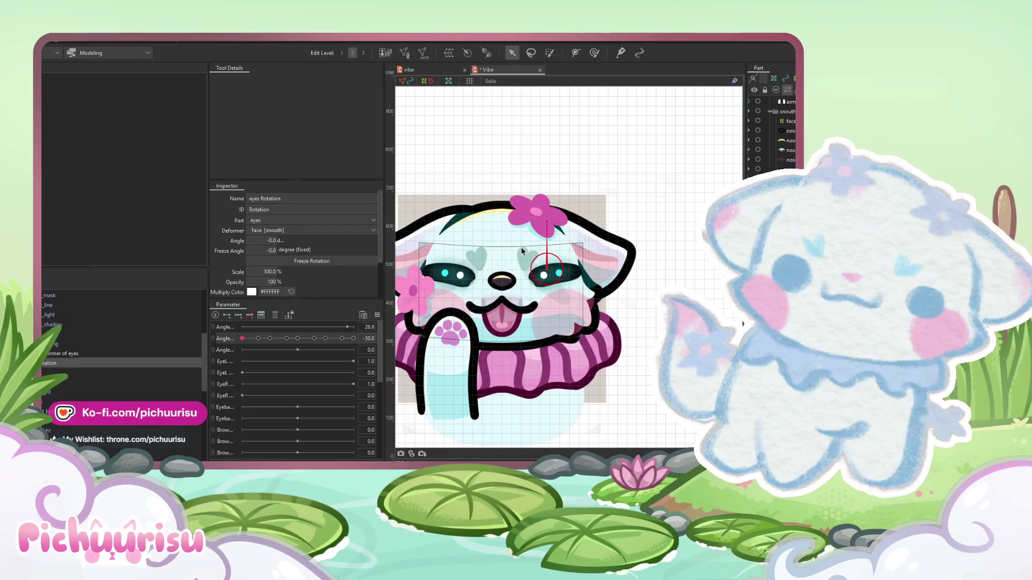
- Shift the left eye warp (Warp12) slightly right and set the second Angle to -21
click(520, 250)
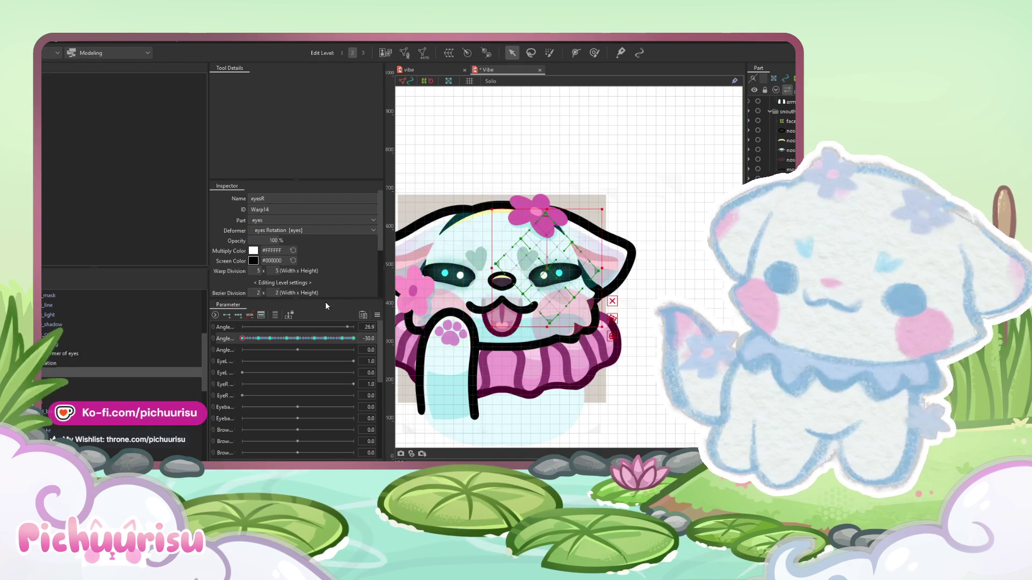
scroll(516, 269, up, 1)
click(473, 258)
scroll(537, 242, up, 2)
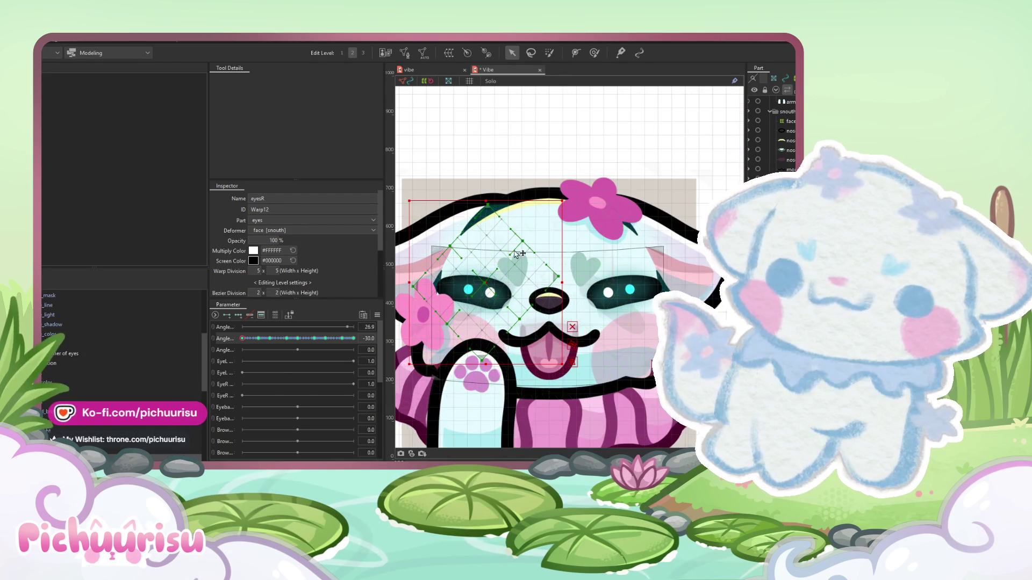
drag(549, 224, 574, 201)
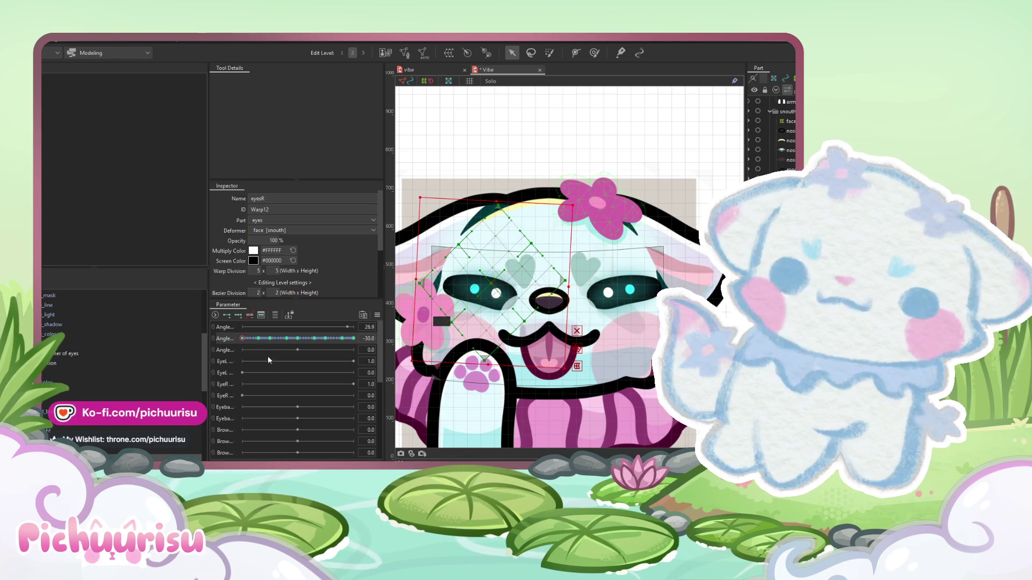
click(259, 339)
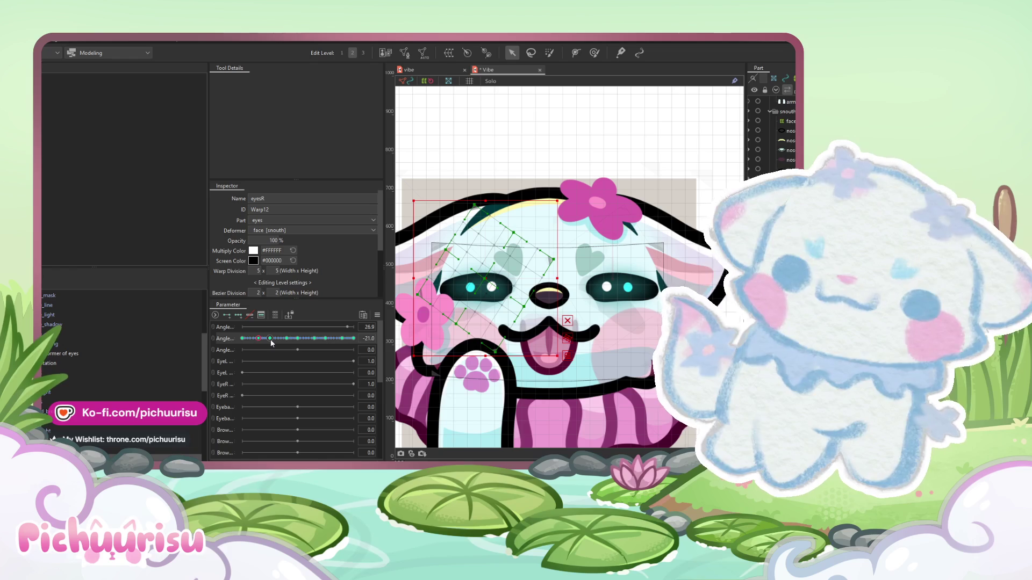
- Select the eyesR warp at Angle 0 and revert it to its original shape
click(85, 372)
shift+click(86, 452)
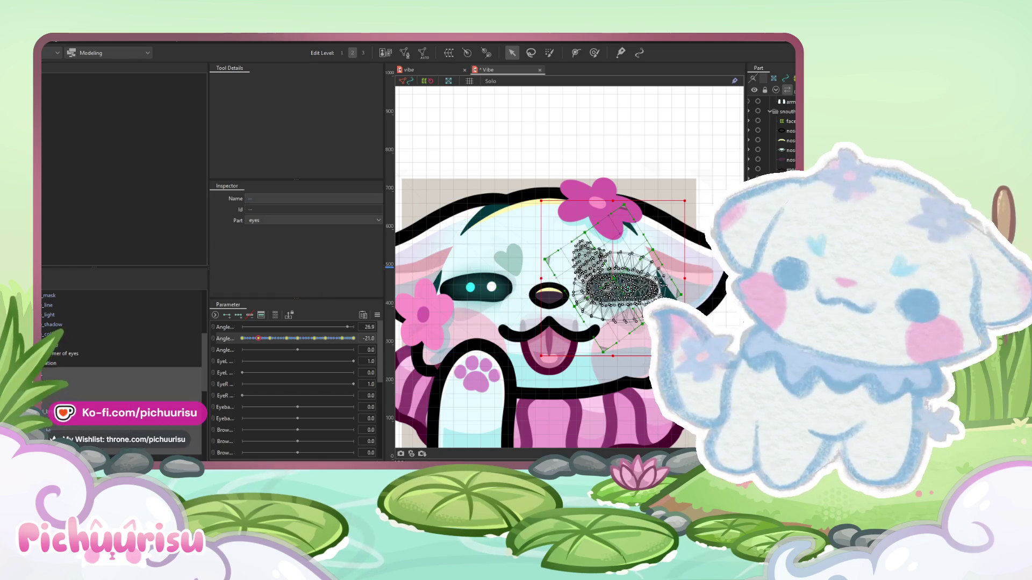
click(86, 363)
click(112, 398)
click(43, 365)
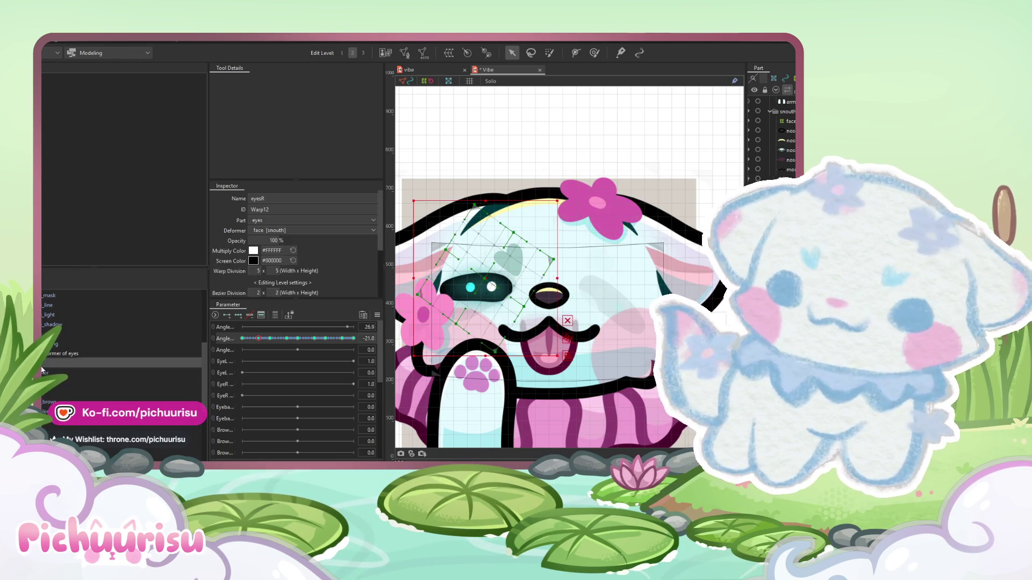
click(299, 339)
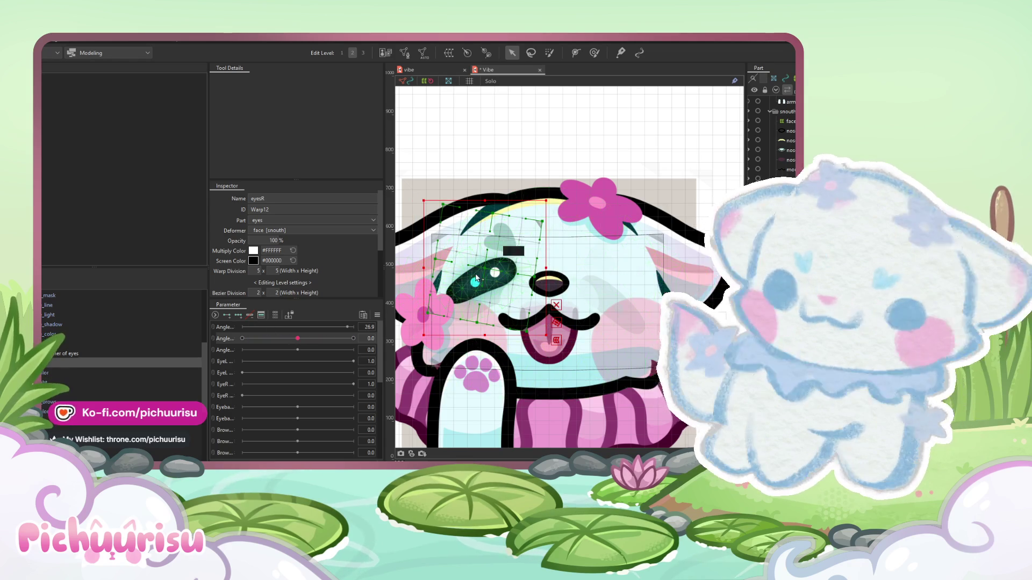
click(61, 47)
mouse_move(96, 118)
click(158, 209)
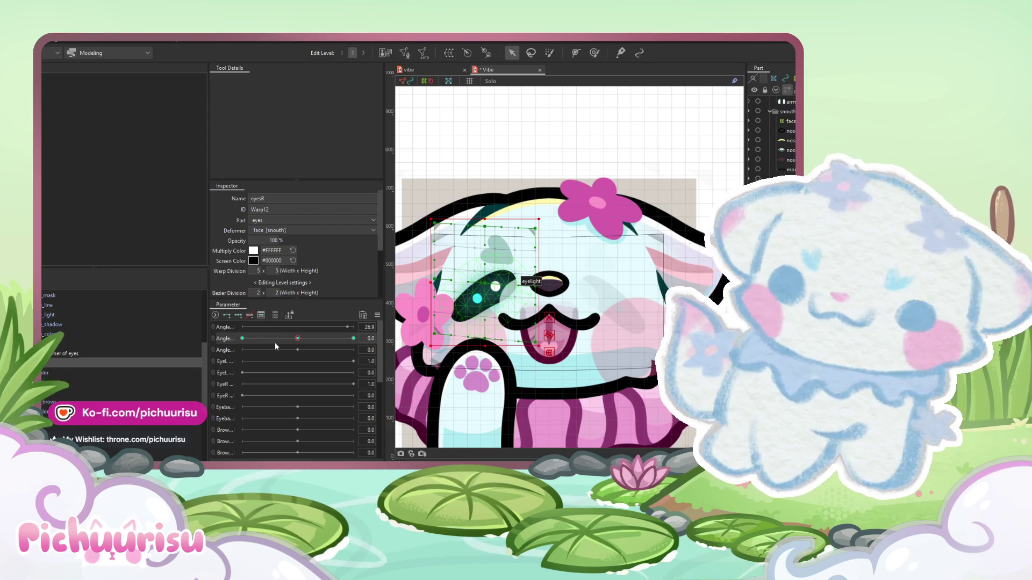
- At Angle -30, rotate the eye warp clockwise and nudge it slightly right
mouse_move(275, 340)
mouse_down()
mouse_move(341, 334)
mouse_move(228, 340)
mouse_up()
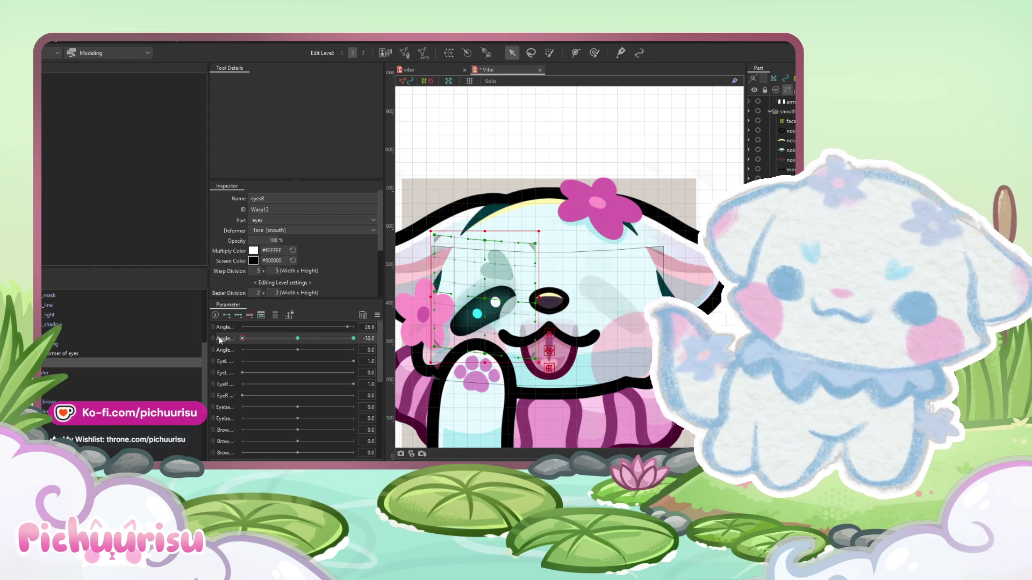
drag(541, 233, 569, 293)
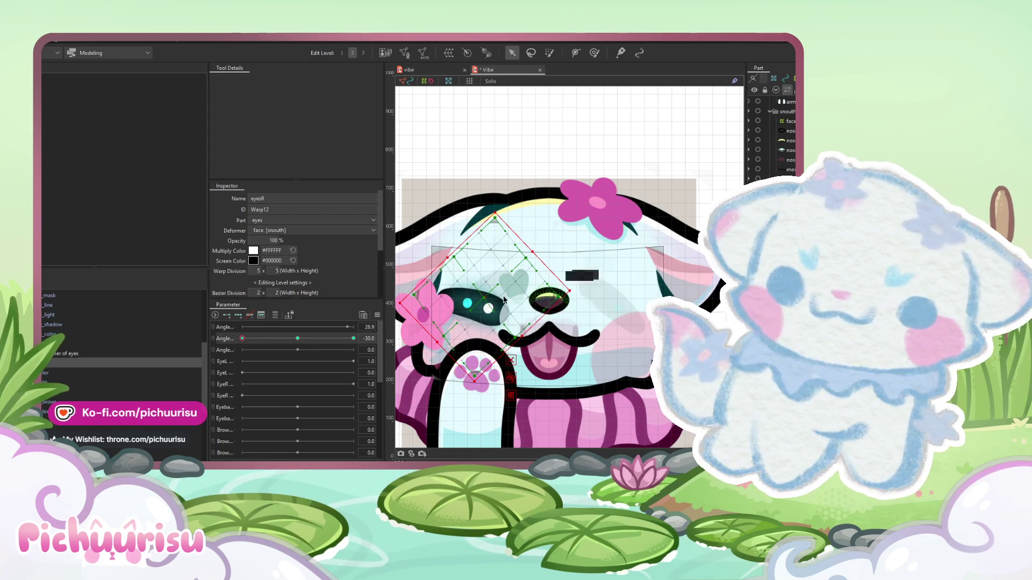
drag(482, 295, 491, 294)
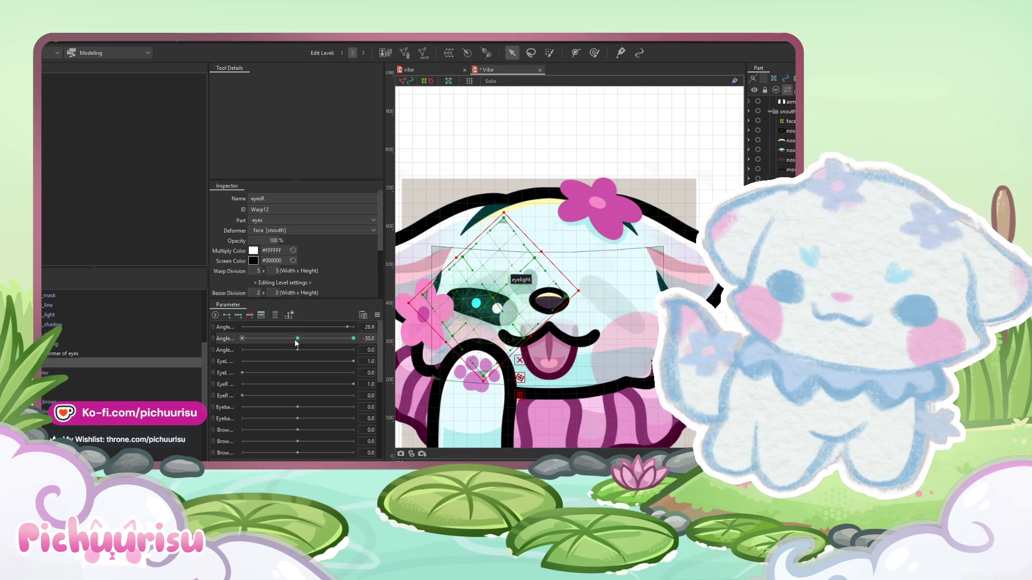
click(525, 291)
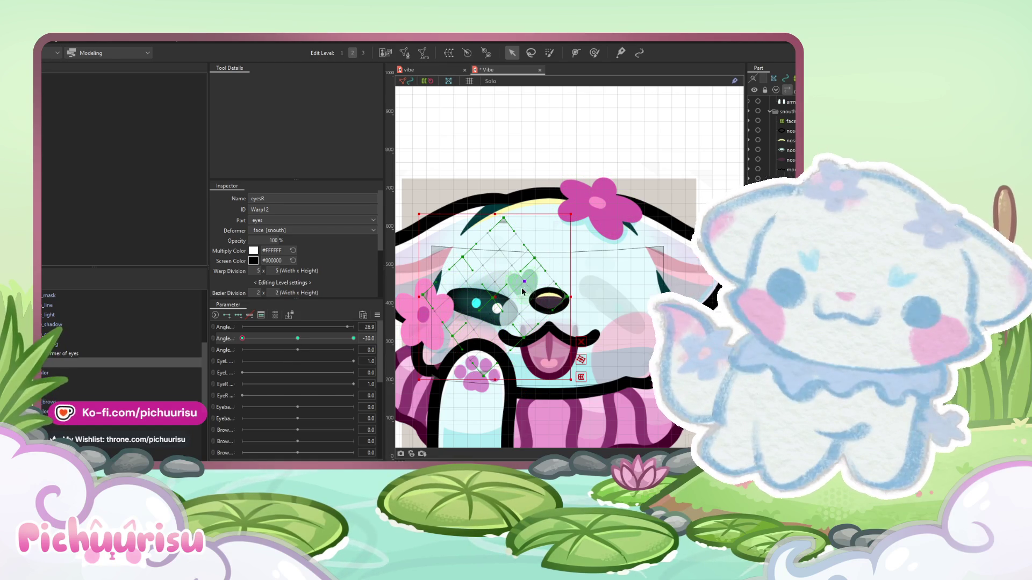
click(525, 291)
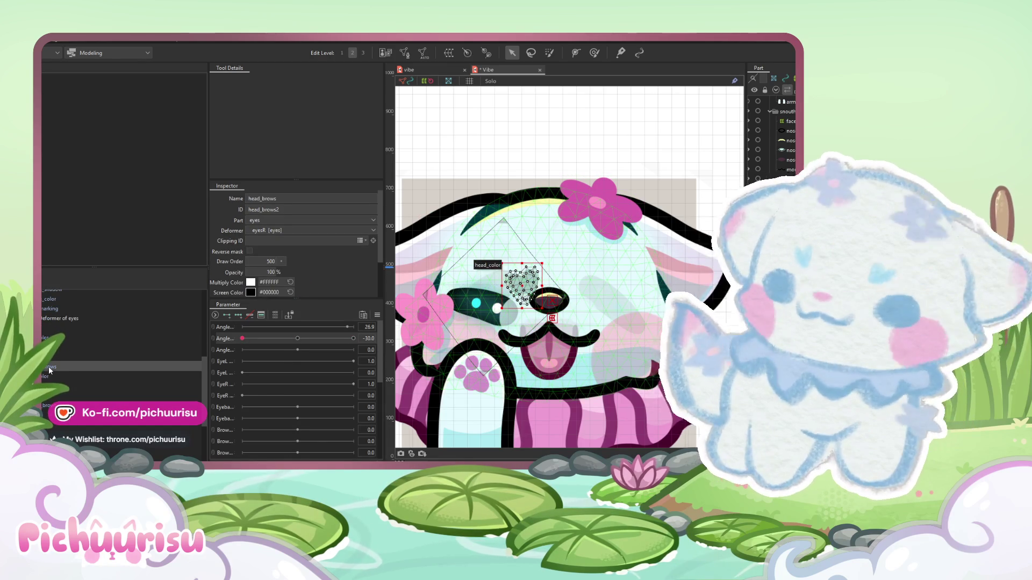
click(295, 339)
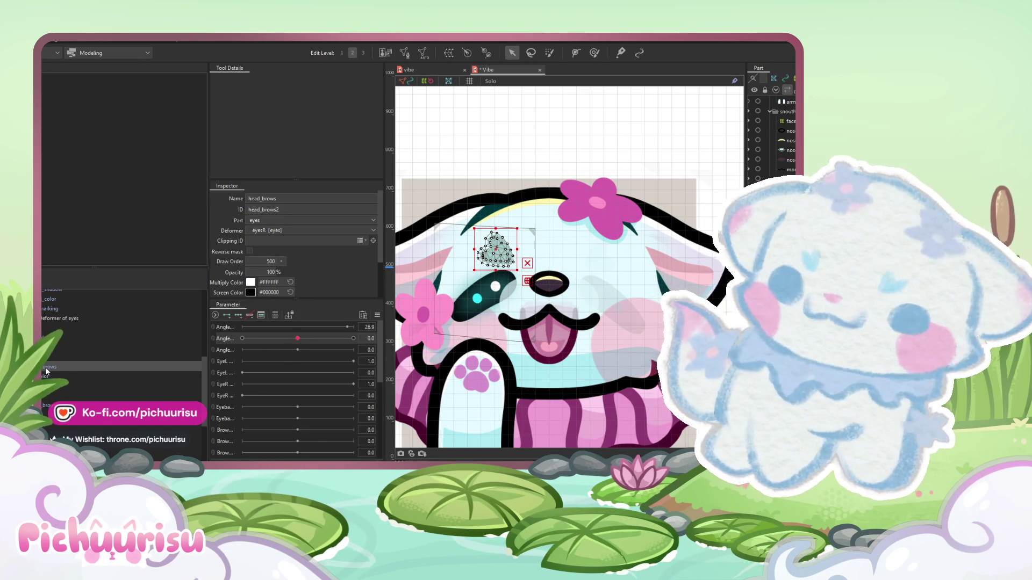
scroll(49, 399, up, 2)
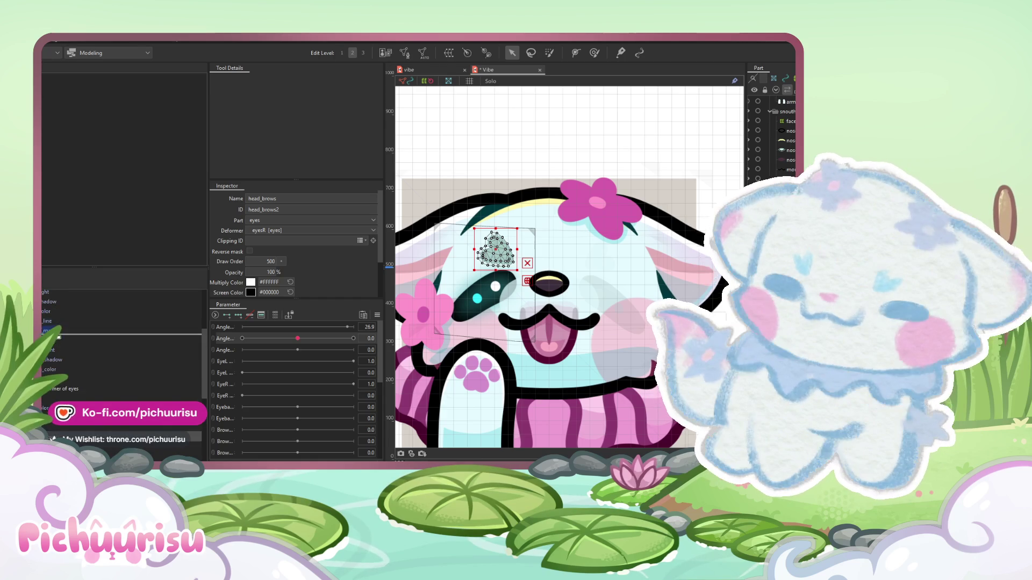
click(54, 399)
click(242, 338)
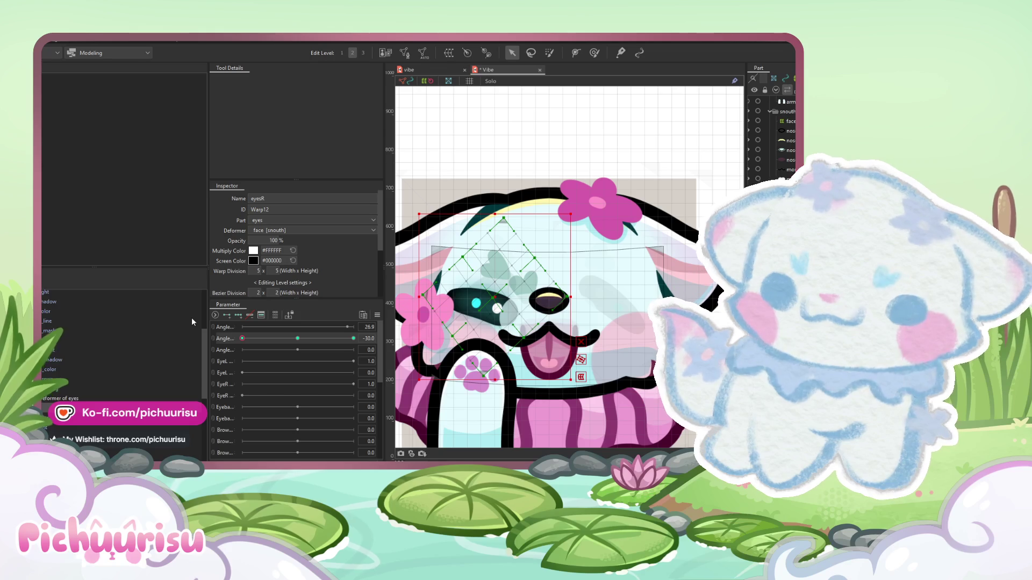
scroll(518, 283, up, 2)
click(526, 282)
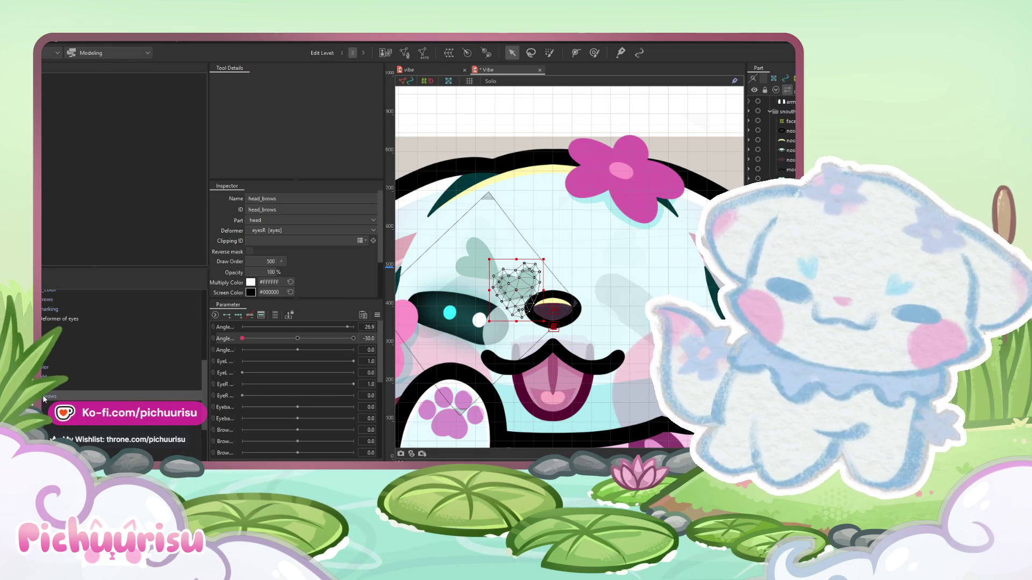
click(43, 396)
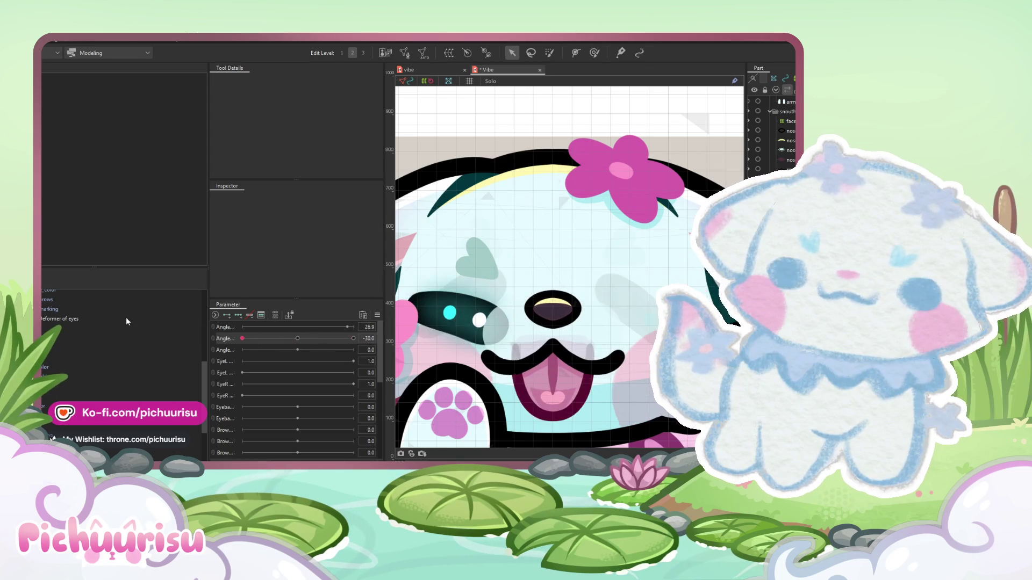
mouse_move(242, 338)
mouse_down()
mouse_move(325, 322)
mouse_move(293, 331)
mouse_move(210, 317)
mouse_up()
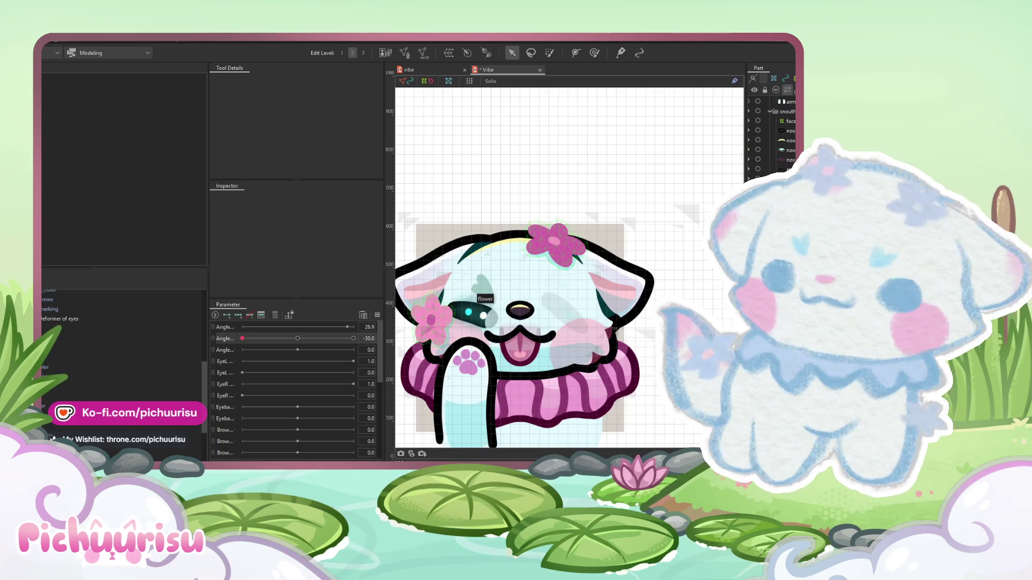
- With eyesR selected at Angle 30, tilt the warp slightly counter-clockwise and raise it
click(70, 329)
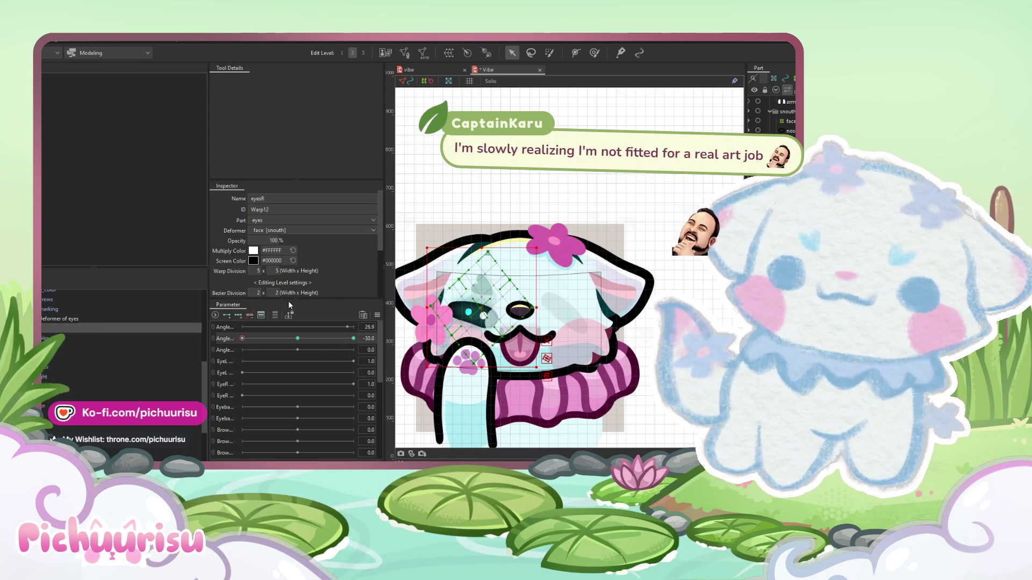
click(275, 315)
click(275, 314)
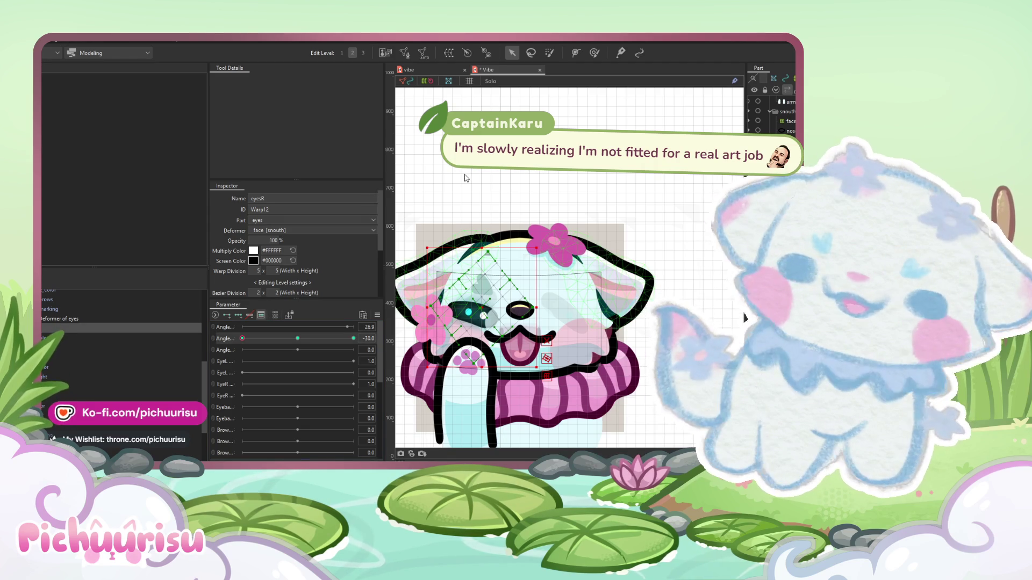
drag(243, 338, 353, 337)
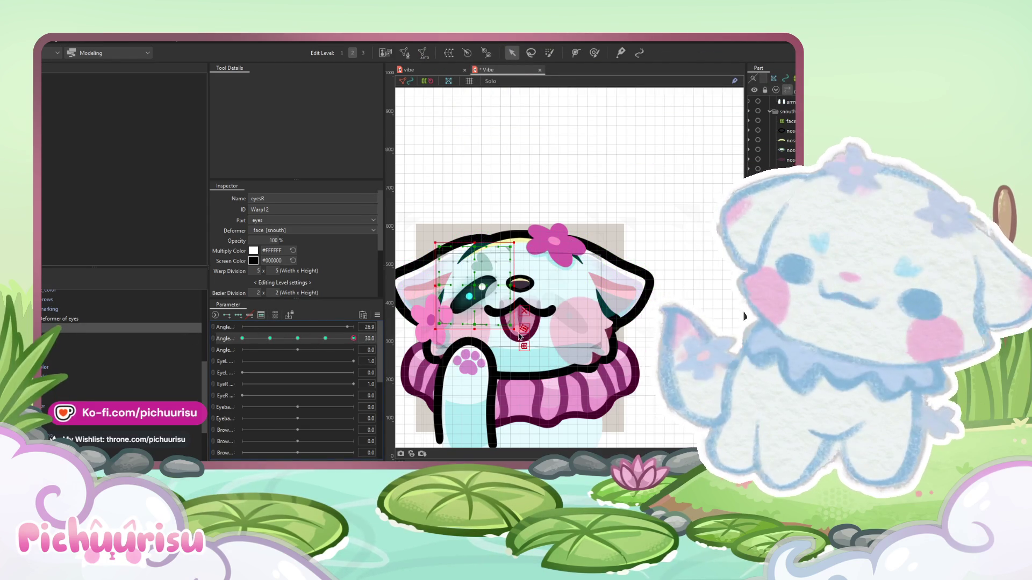
drag(519, 240, 514, 239)
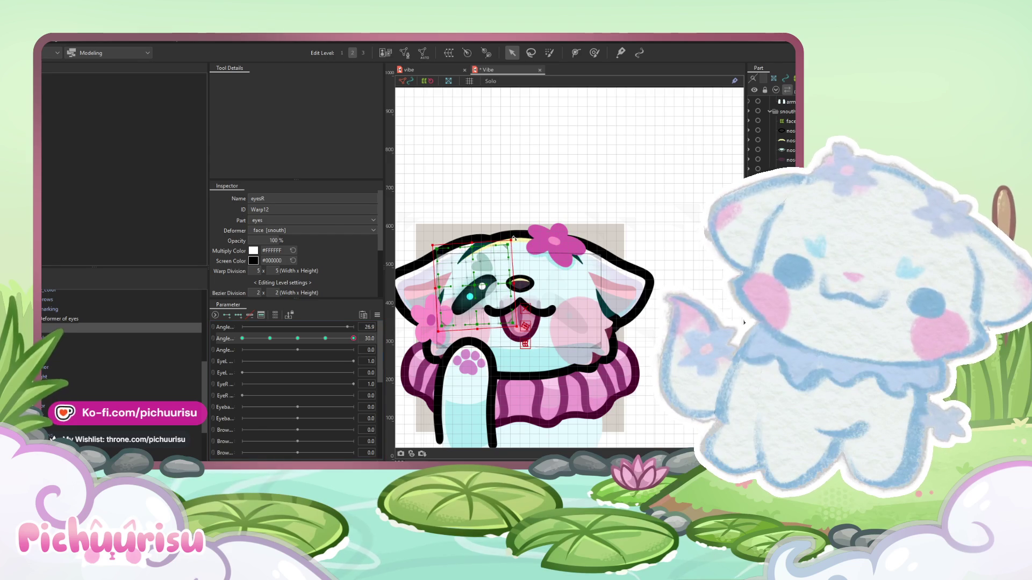
drag(475, 286, 474, 283)
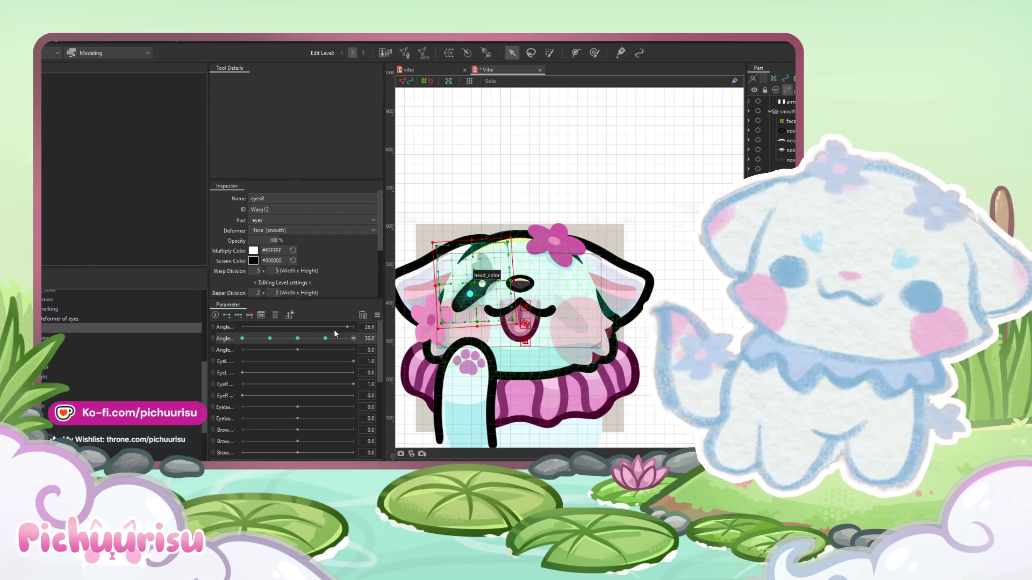
- Scrub the second Angle between -30 and 30 to test the eye motion
click(329, 339)
click(328, 340)
click(243, 338)
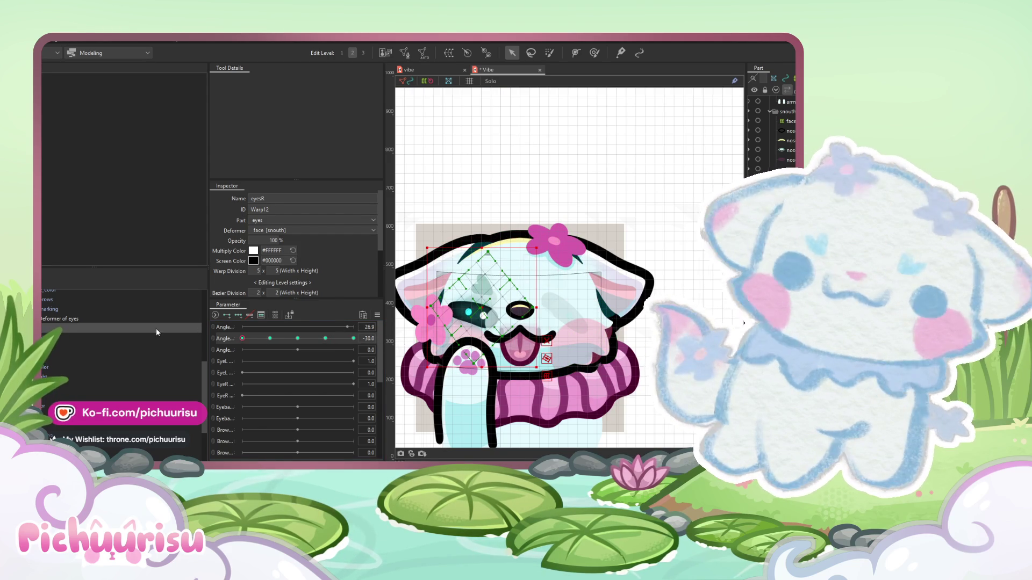
mouse_move(243, 338)
mouse_down()
mouse_move(353, 338)
mouse_move(137, 305)
mouse_up()
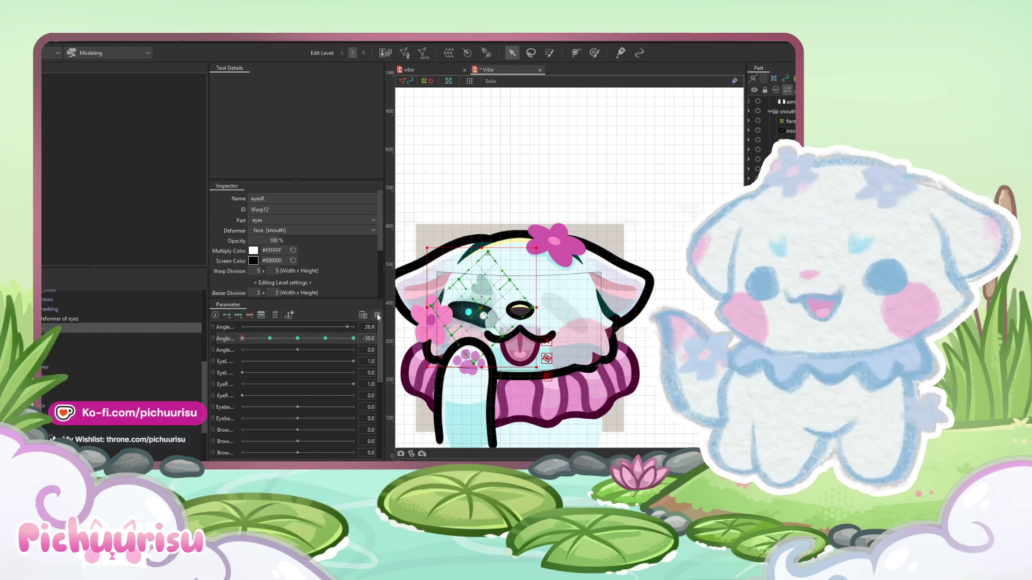
click(378, 315)
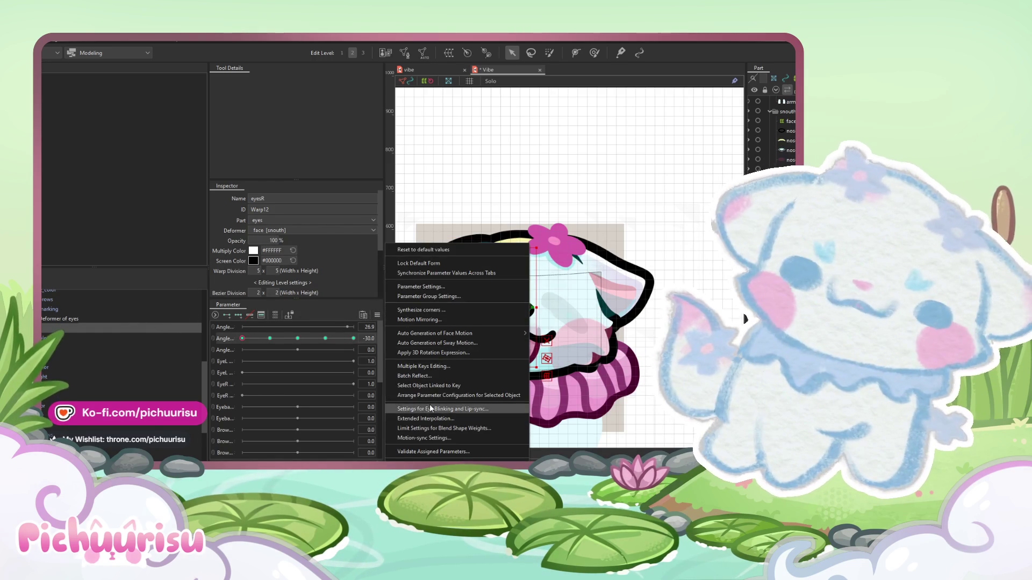
key(Escape)
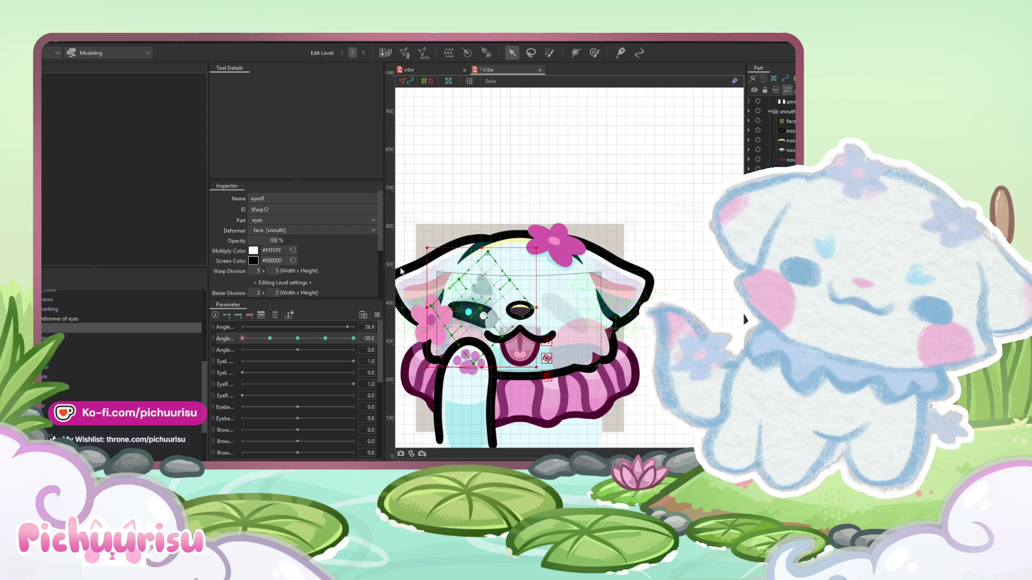
mouse_move(261, 343)
mouse_down()
mouse_move(241, 338)
mouse_move(252, 340)
mouse_up()
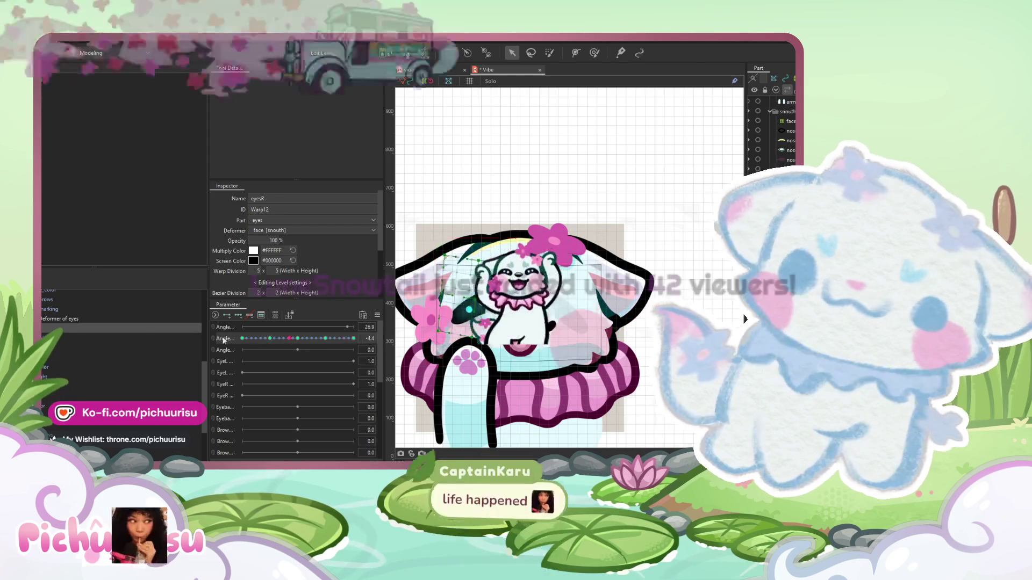
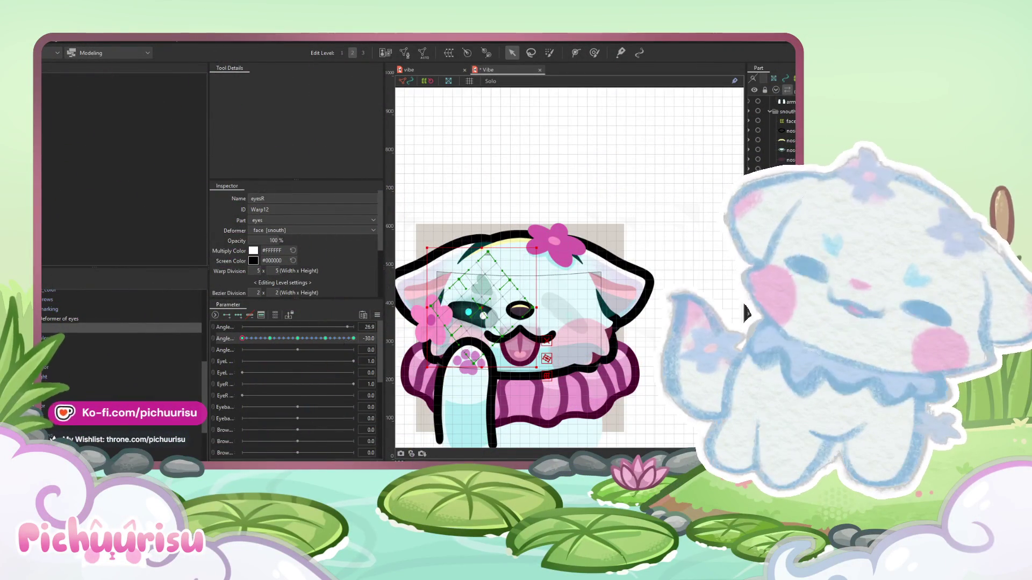
- At head angle 0, flip the selected eye meshes' form and select the eyes2 warp deformer
click(46, 327)
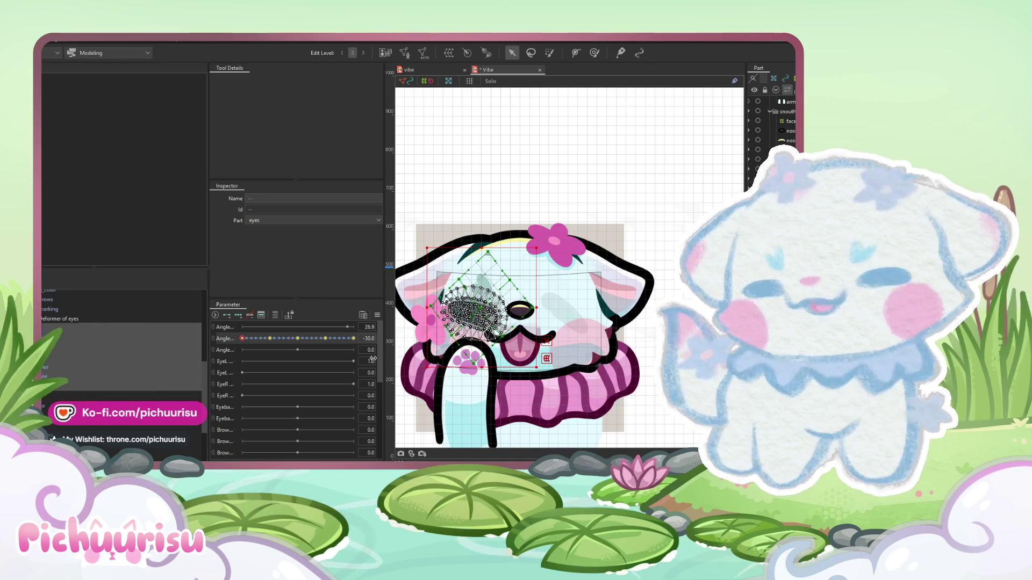
click(298, 338)
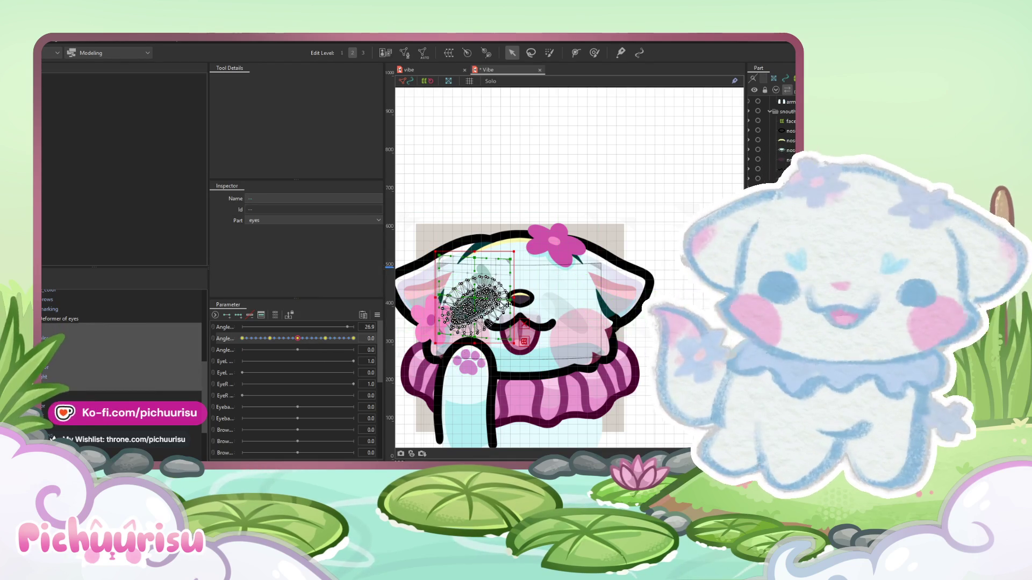
scroll(495, 334, up, 2)
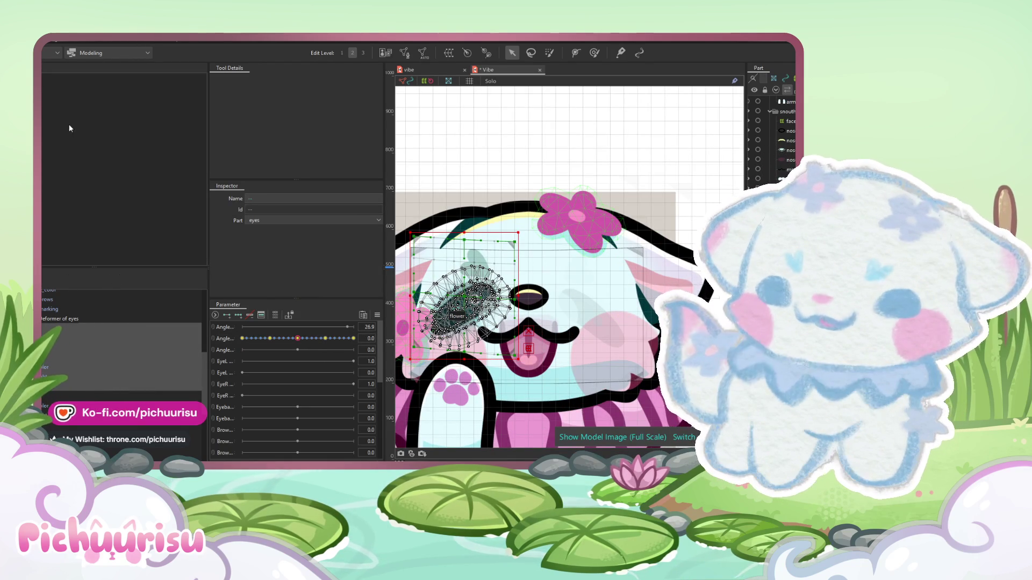
click(55, 42)
mouse_move(70, 112)
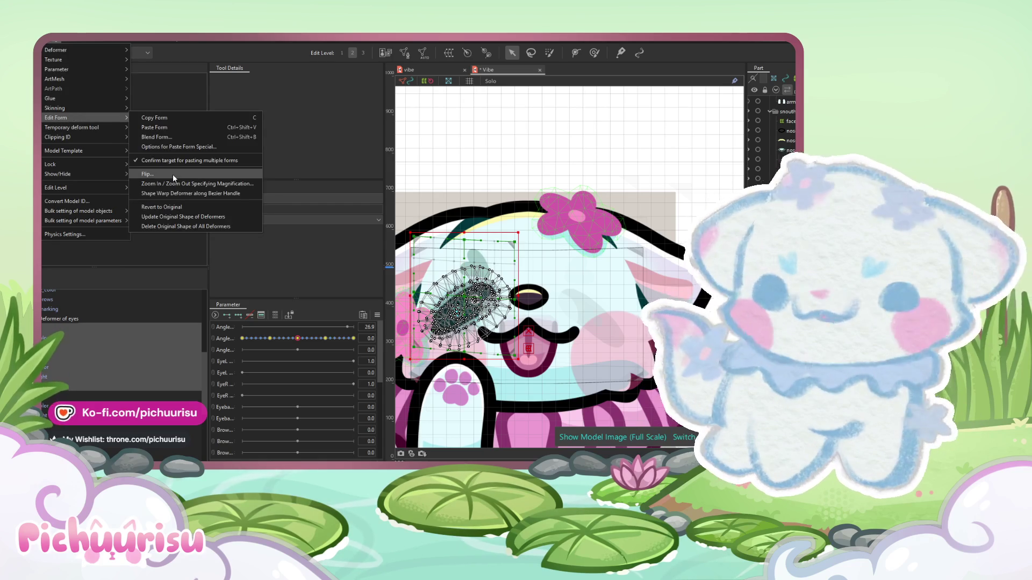
click(184, 172)
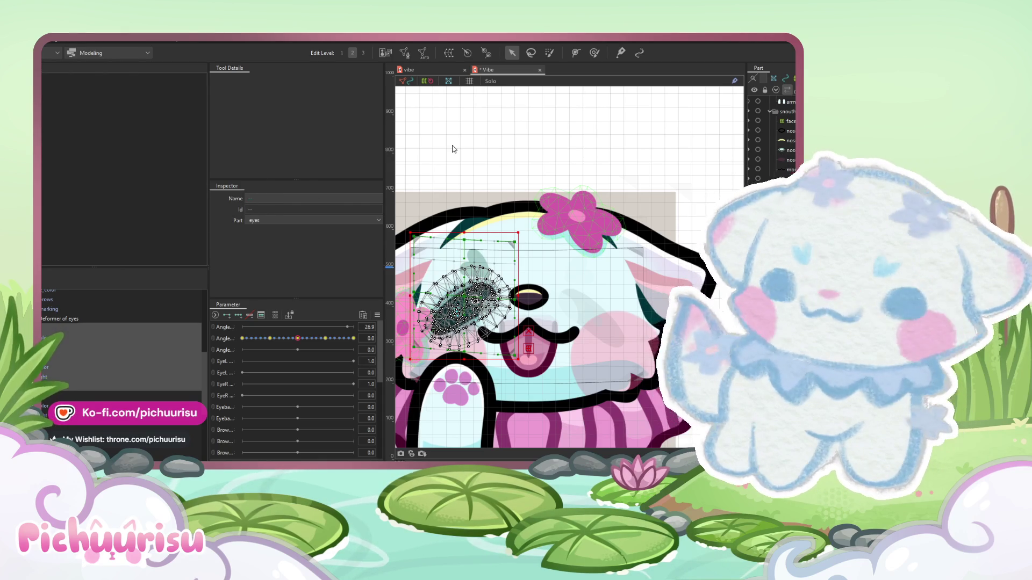
click(44, 330)
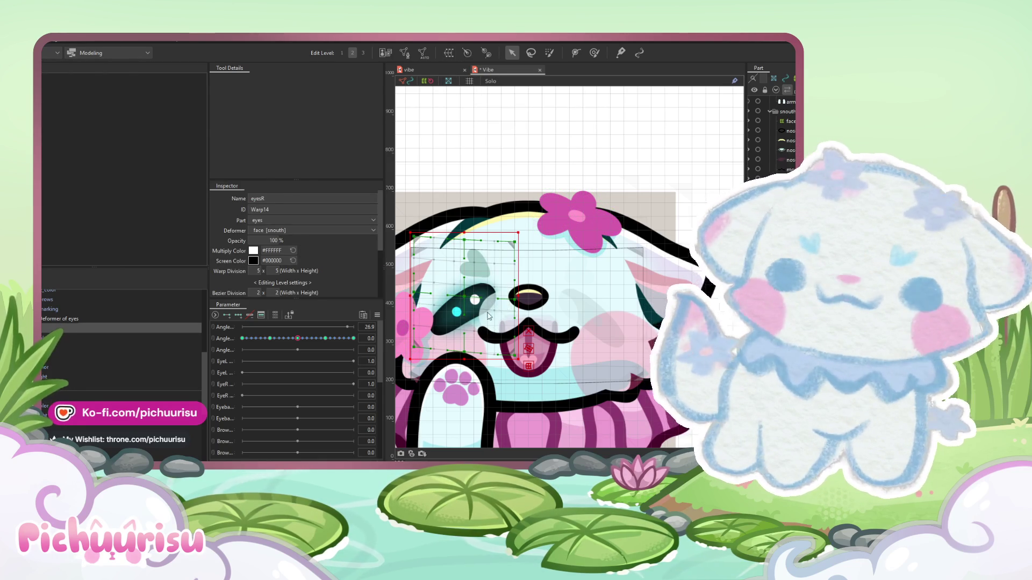
click(65, 44)
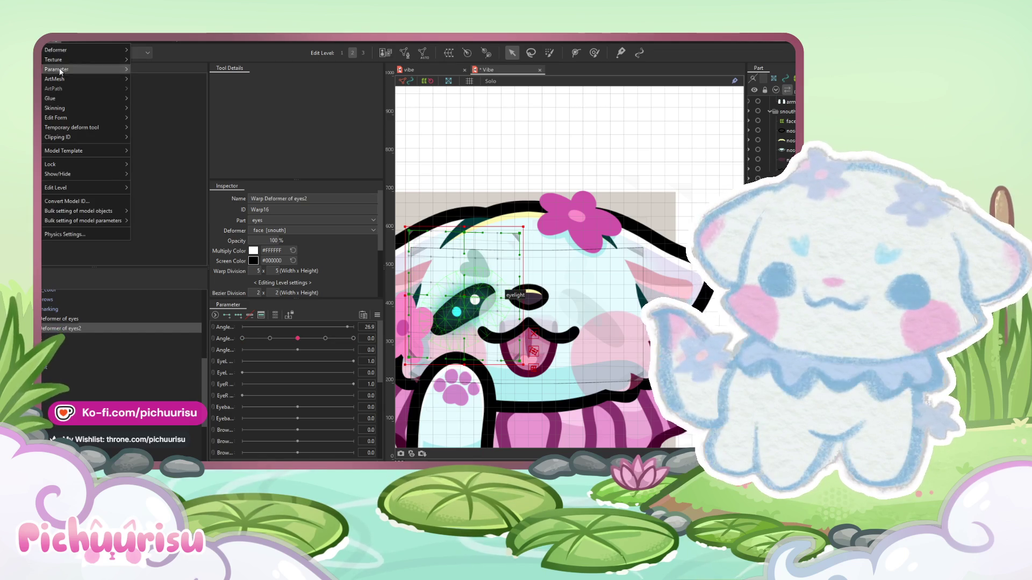
- Revert, then flip the form of Warp Deformer of eyes2 via Modeling > Edit Form
mouse_move(69, 119)
click(192, 207)
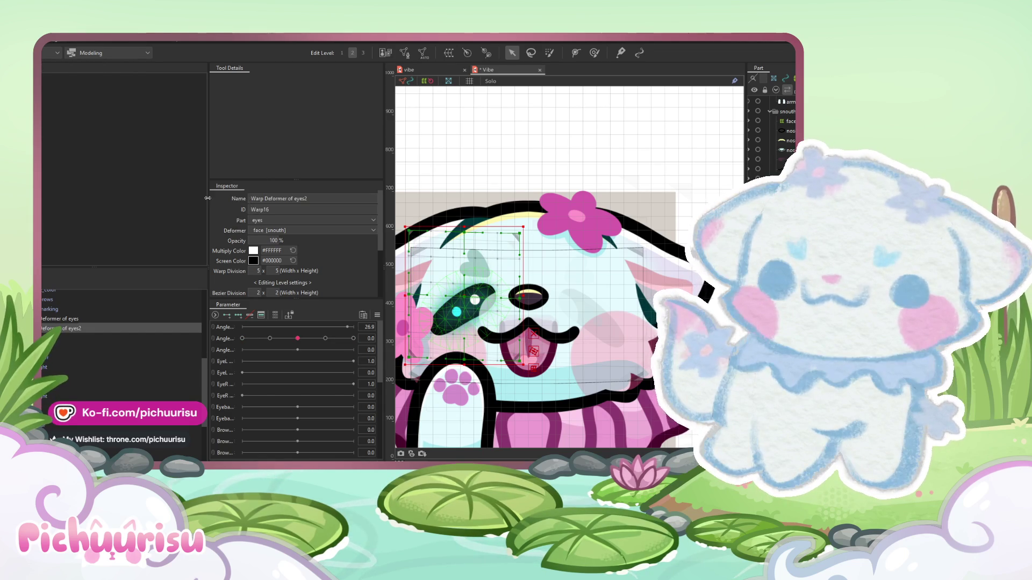
click(50, 40)
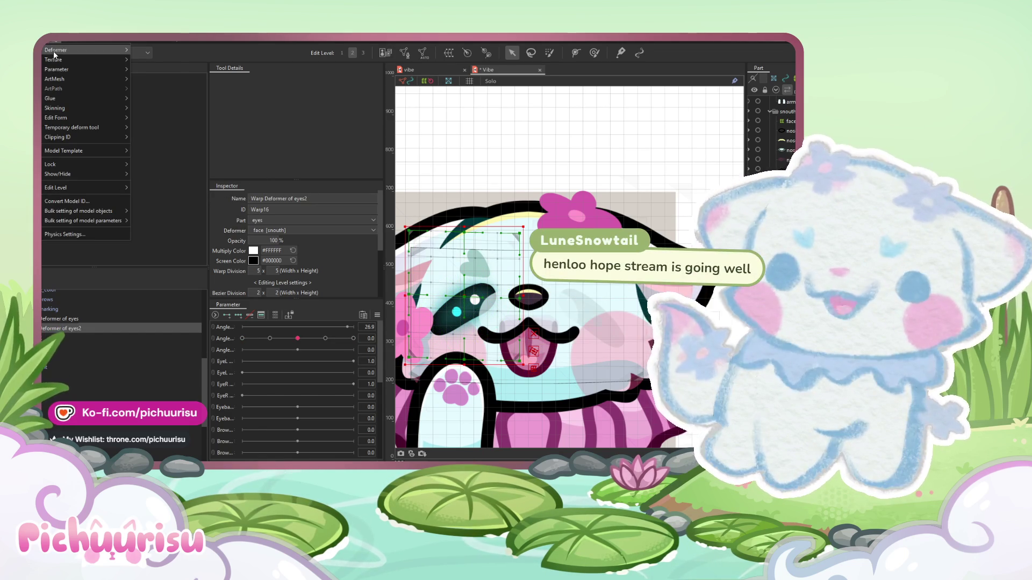
mouse_move(63, 109)
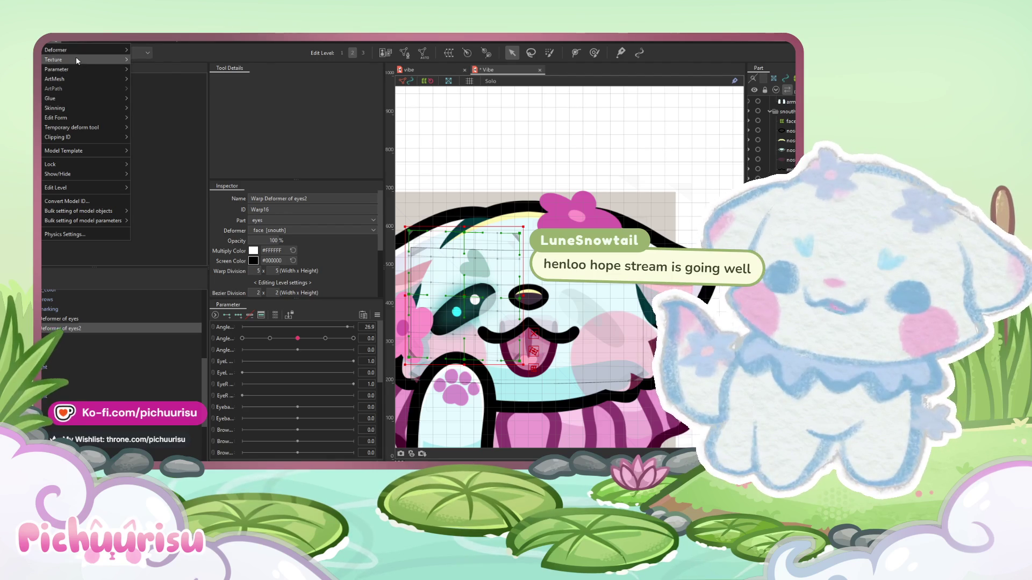
mouse_move(94, 172)
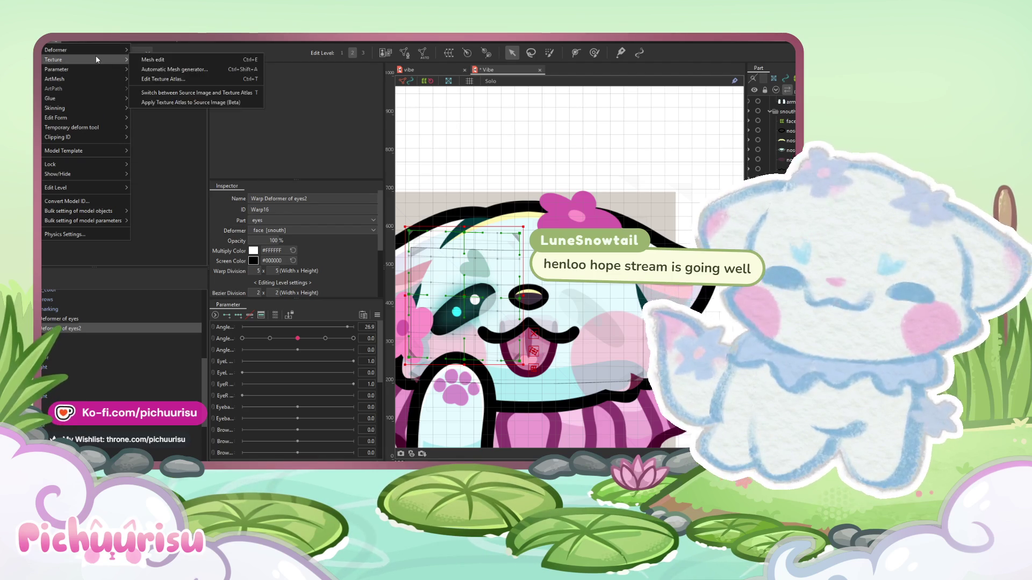
mouse_move(90, 69)
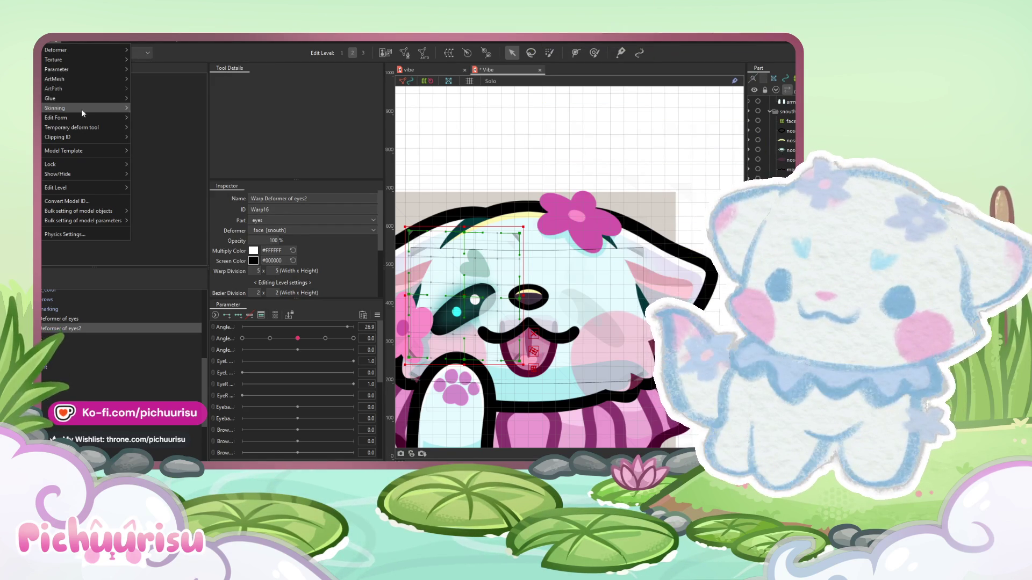
mouse_move(89, 118)
click(317, 188)
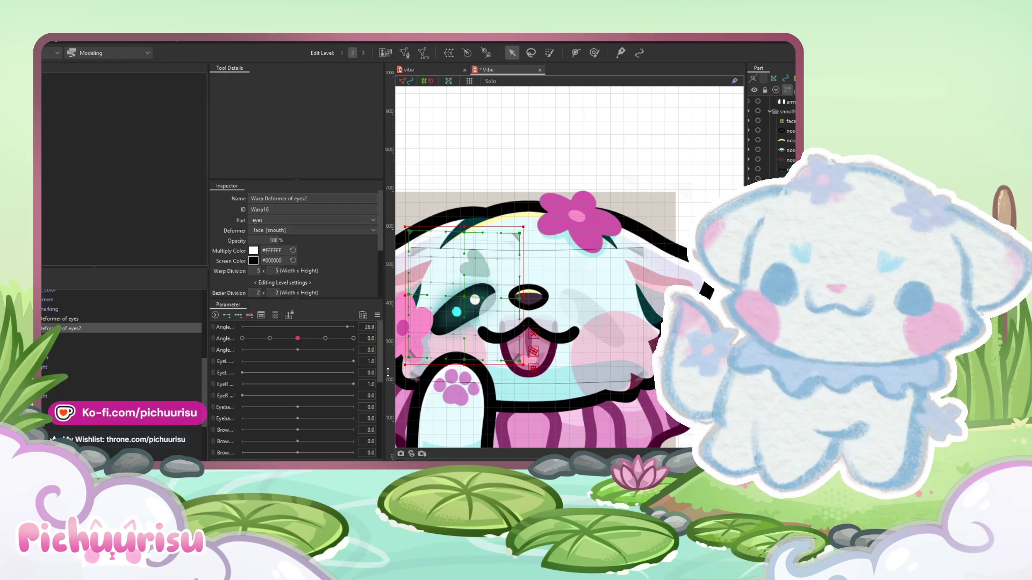
- Turn the head angle to about 27 and inspect the eyes2 deformer, eye meshes and eyes part
scroll(510, 294, up, 5)
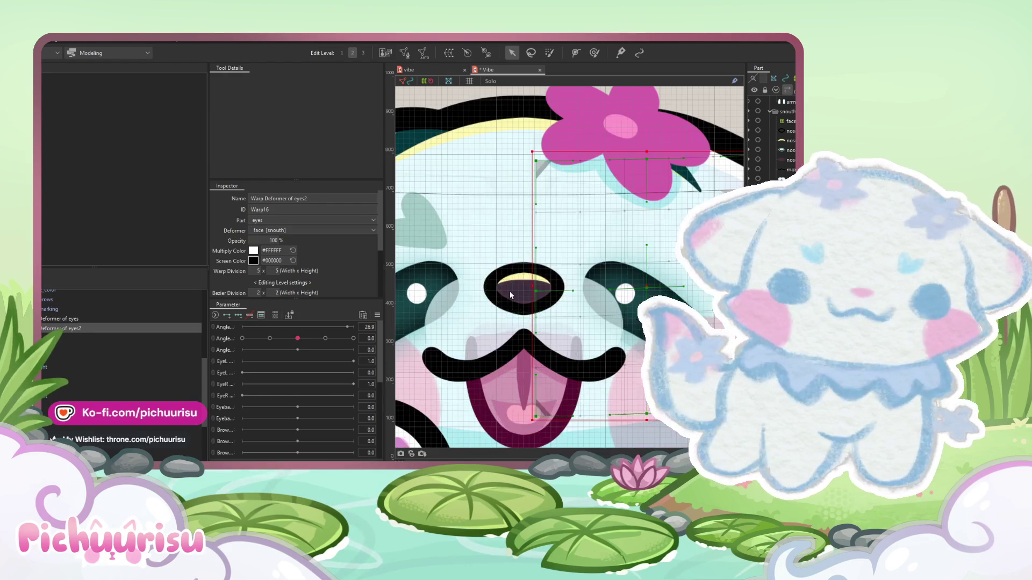
scroll(509, 295, down, 5)
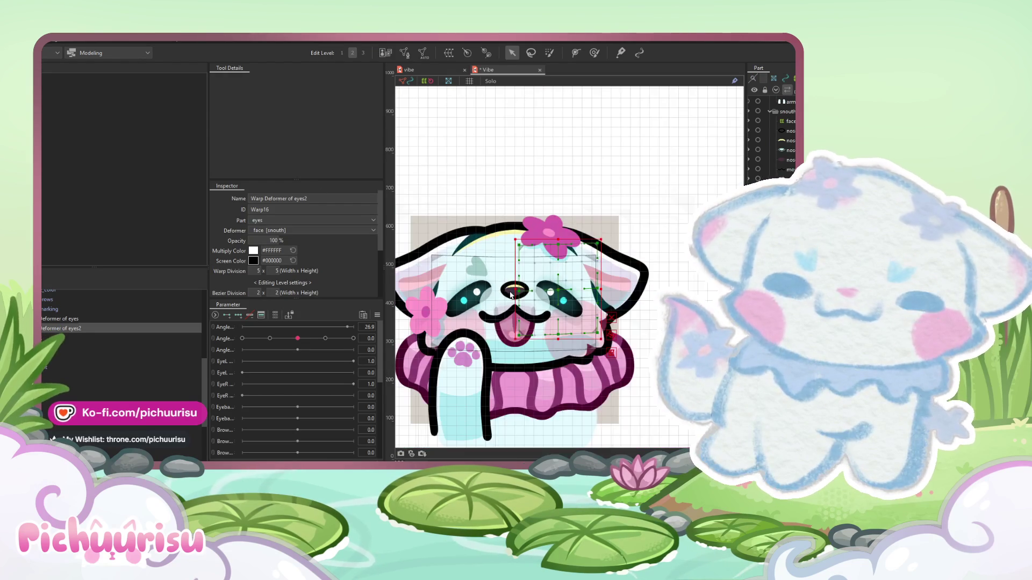
drag(323, 332, 375, 334)
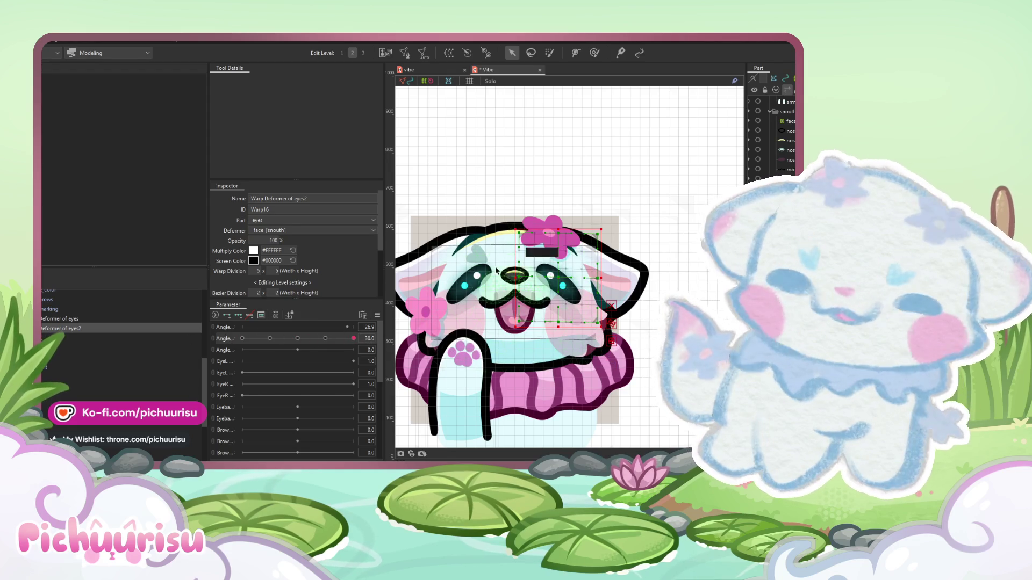
scroll(495, 274, up, 3)
click(498, 314)
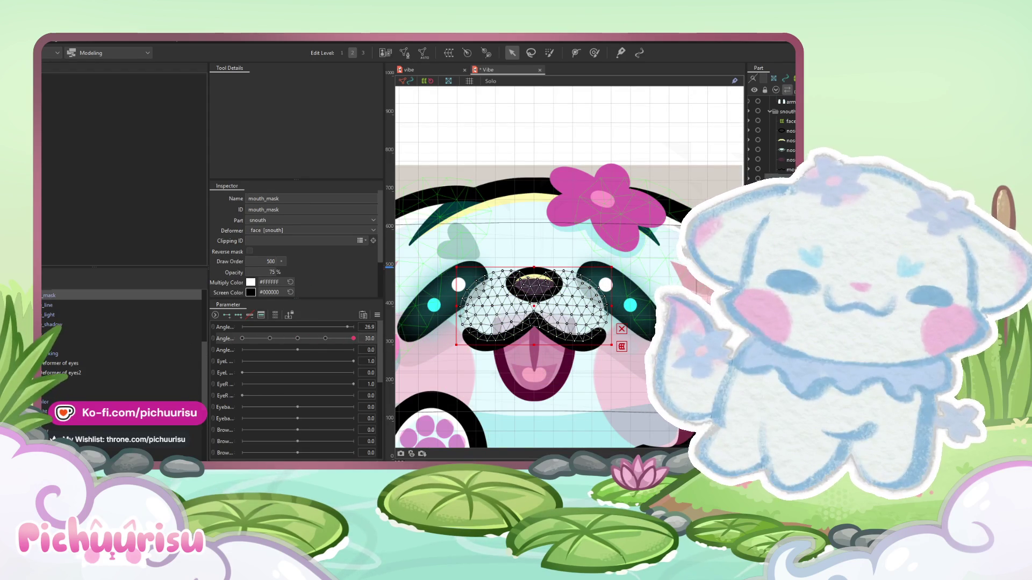
key(Escape)
click(80, 356)
click(80, 383)
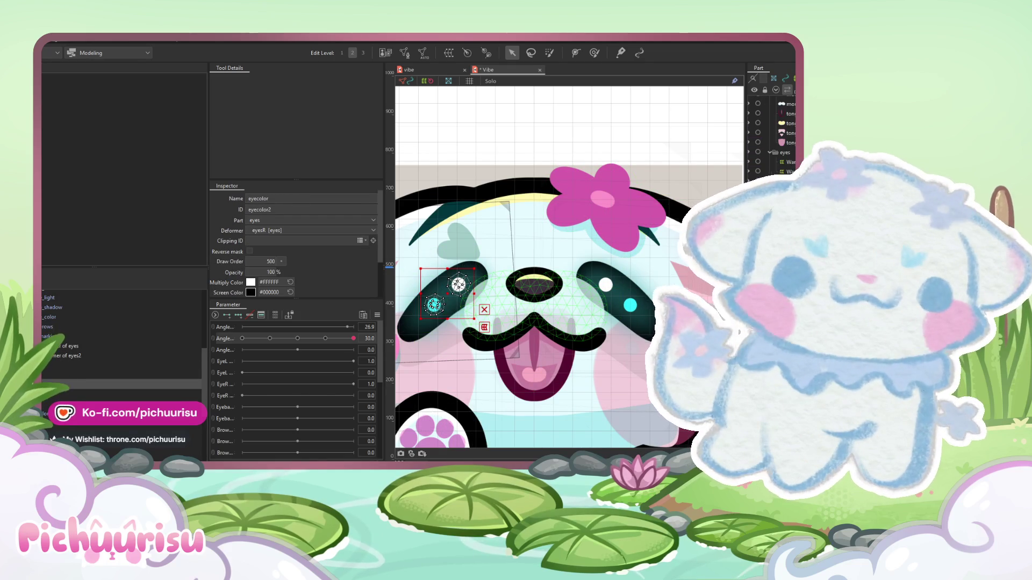
click(786, 152)
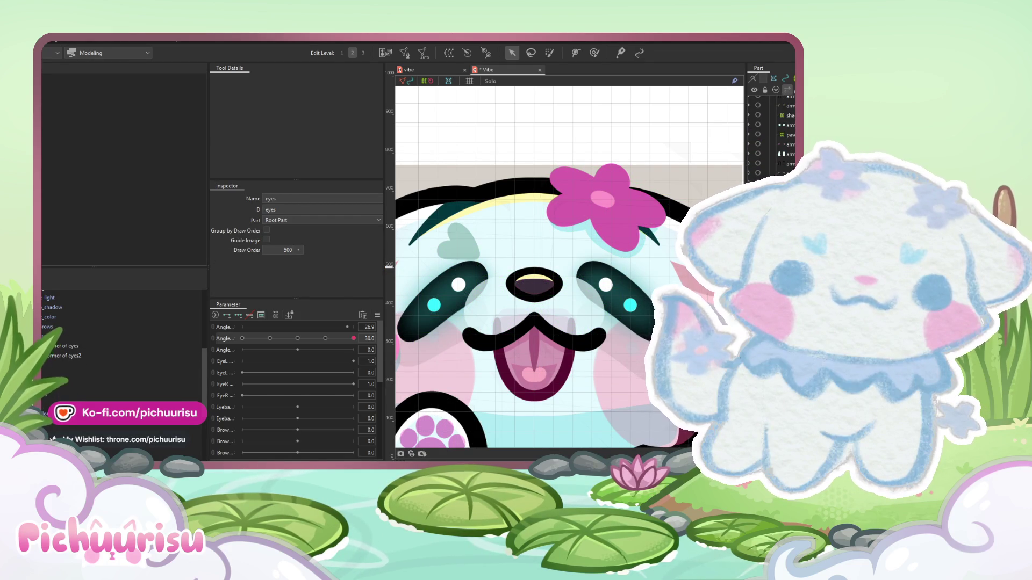
click(635, 384)
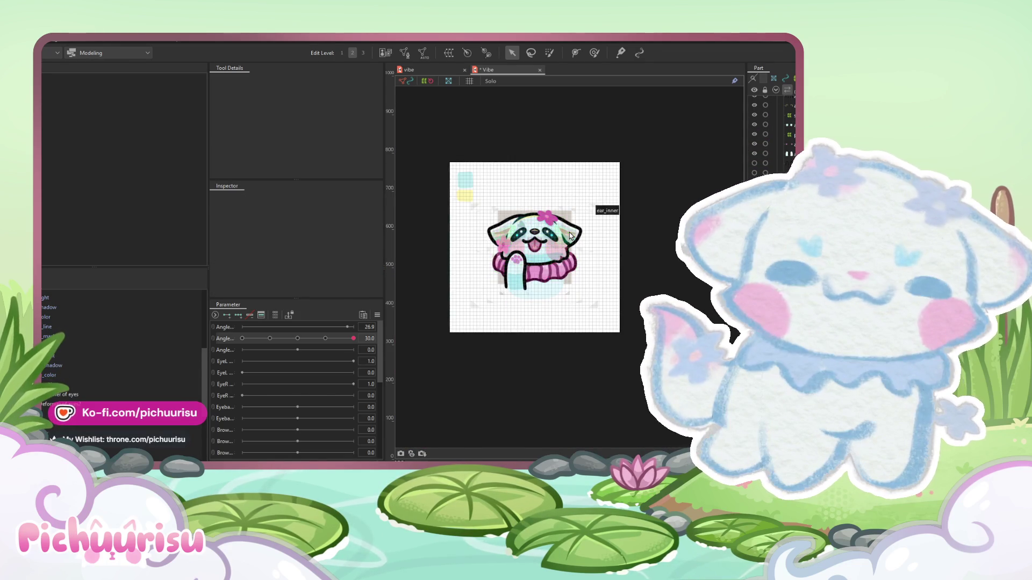
scroll(565, 231, up, 5)
click(546, 266)
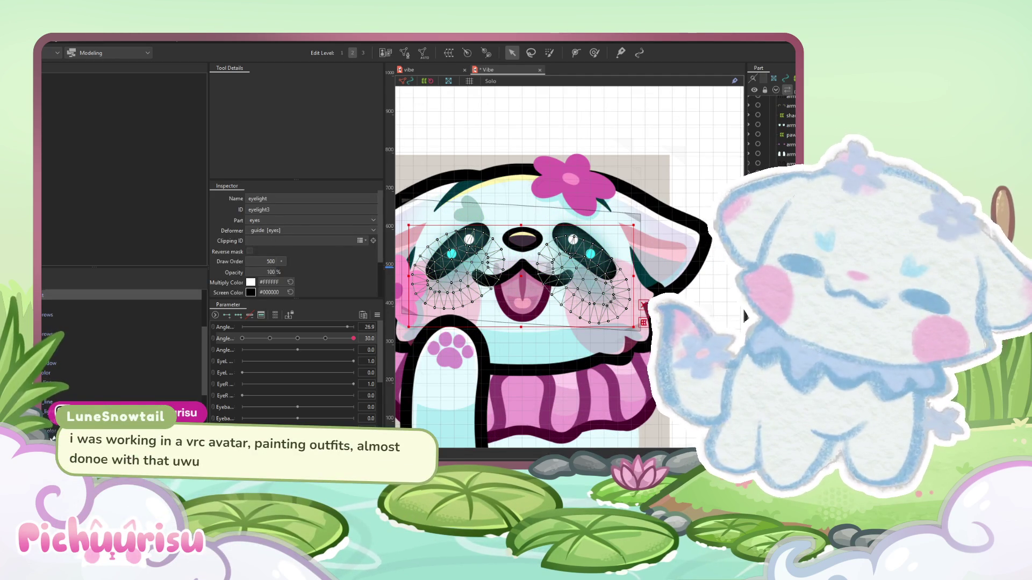
scroll(108, 330, up, 3)
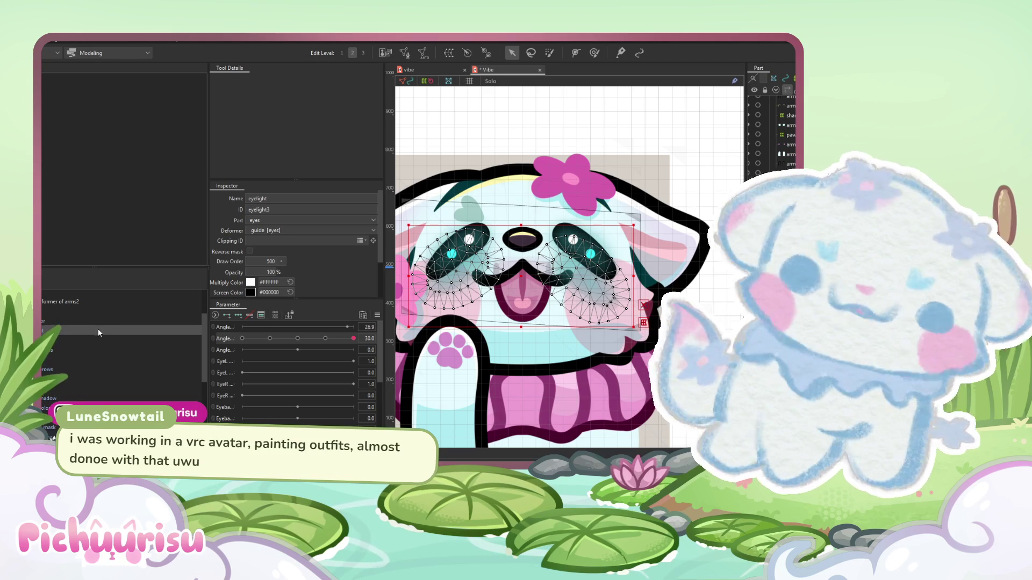
click(108, 336)
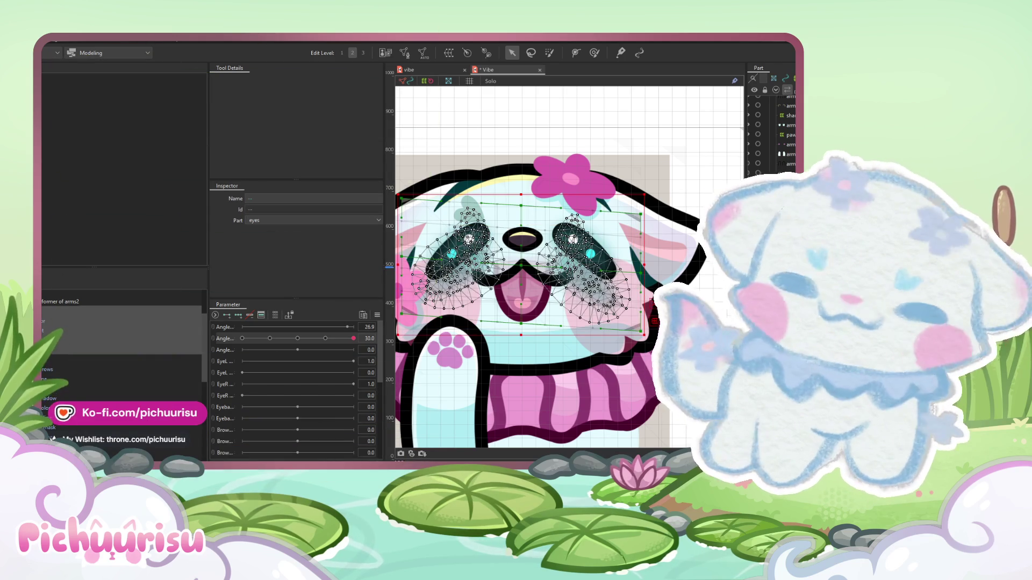
key(Escape)
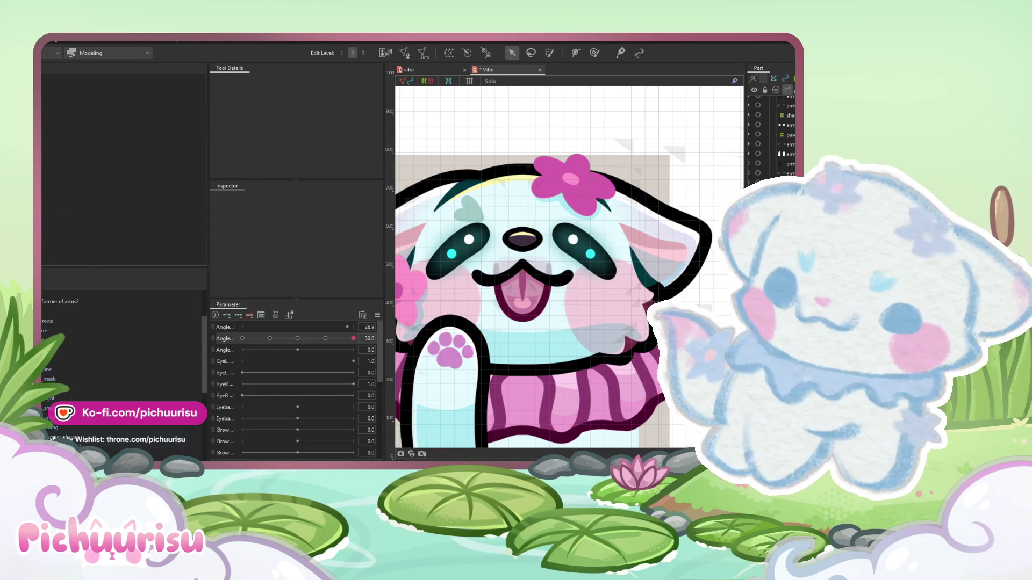
click(123, 379)
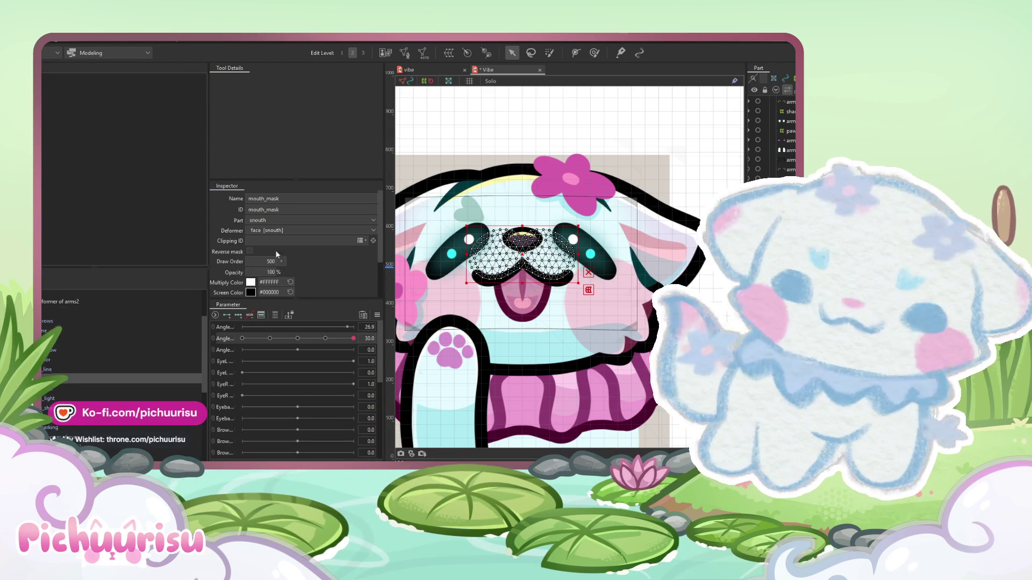
click(49, 390)
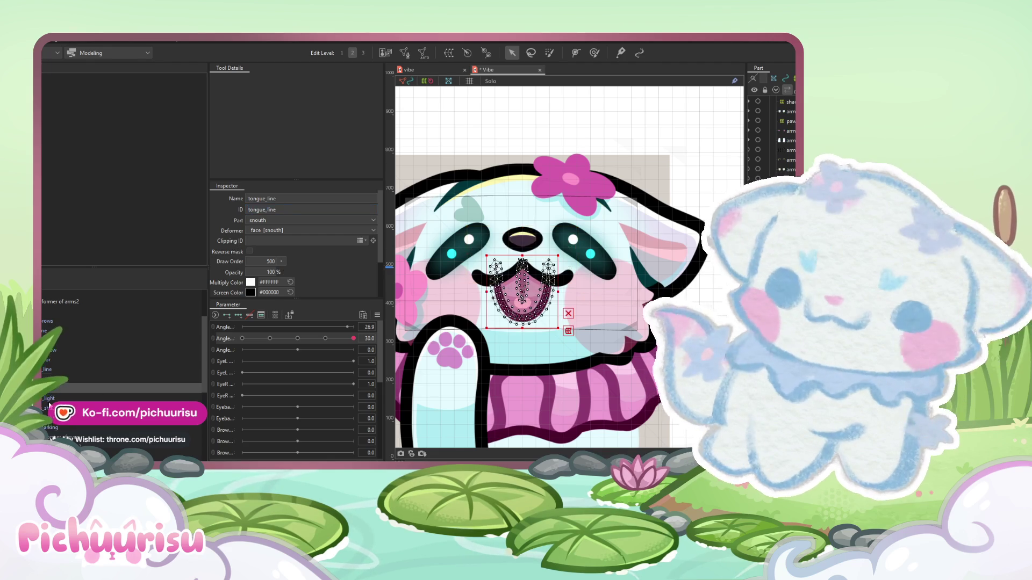
shift+click(52, 423)
text(mouth_mask)
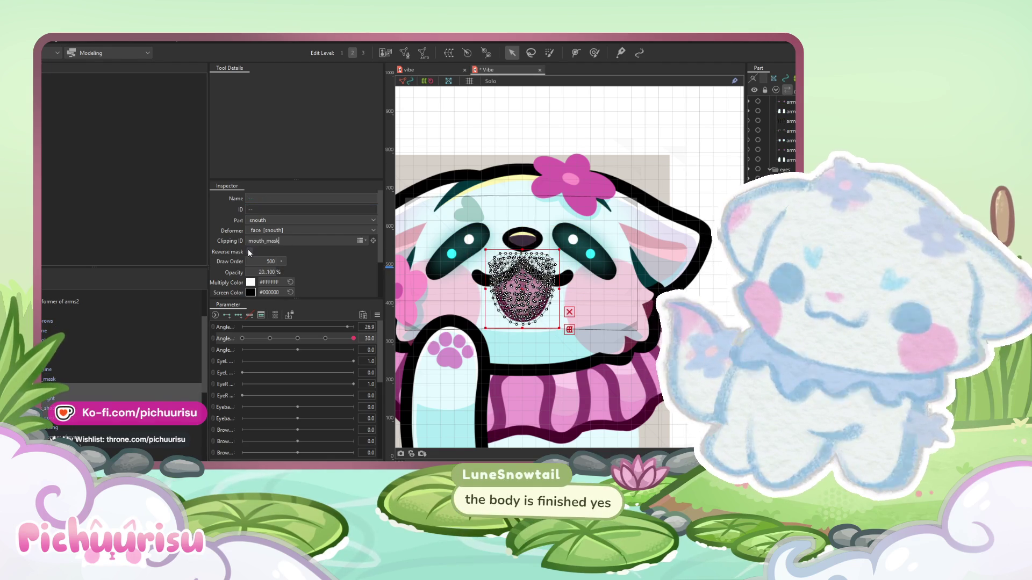
scroll(498, 227, down, 5)
click(534, 197)
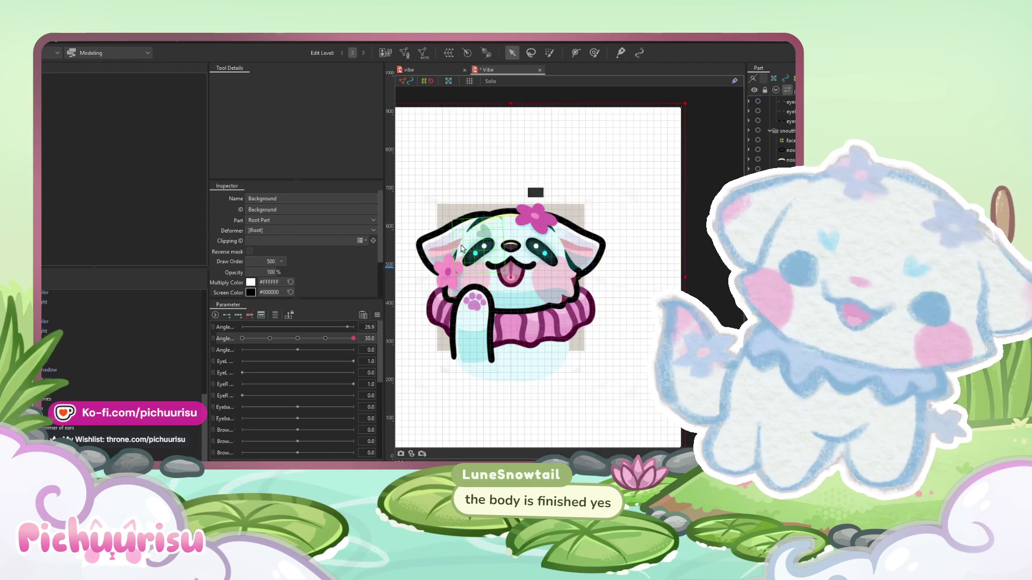
drag(347, 337, 243, 338)
scroll(443, 249, up, 4)
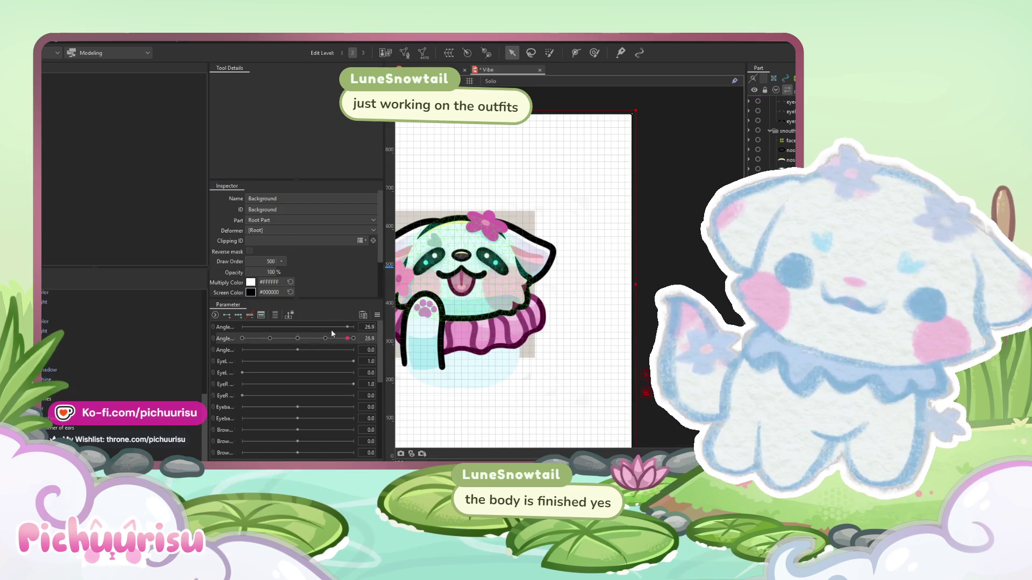
mouse_move(242, 338)
mouse_down()
mouse_move(344, 338)
mouse_move(252, 339)
mouse_move(359, 324)
mouse_move(298, 319)
mouse_move(215, 340)
mouse_up()
scroll(64, 371, up, 3)
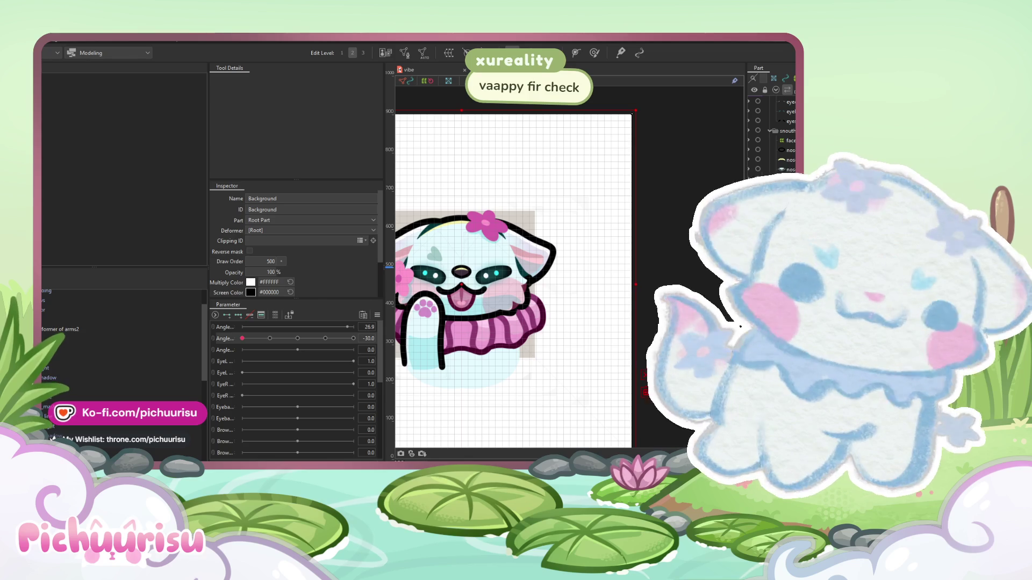
click(81, 337)
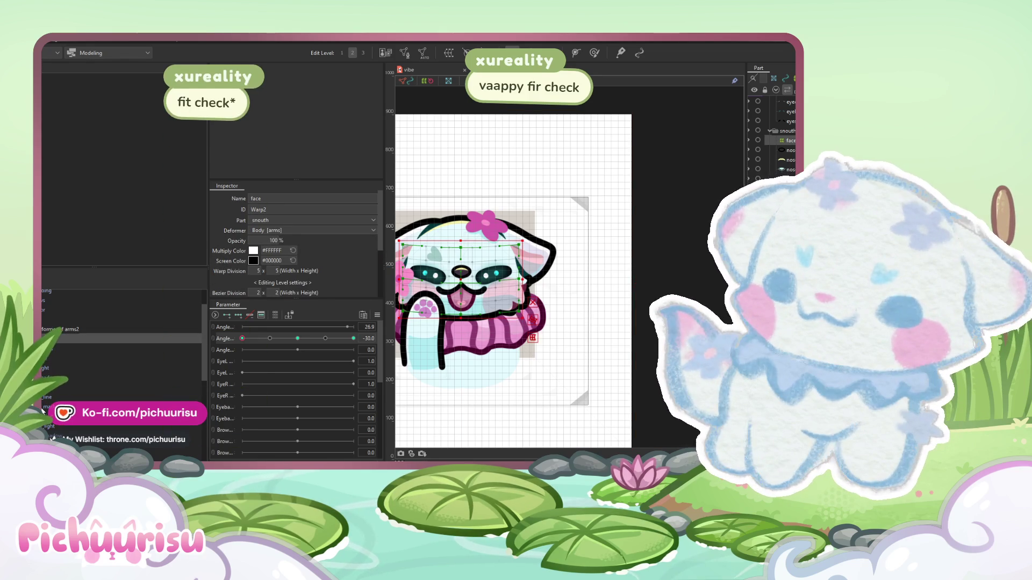
- Wrap nose_line and the other snout meshes in a 10 × 10 'Warp Deformer of snouth', then set angle -30
click(81, 358)
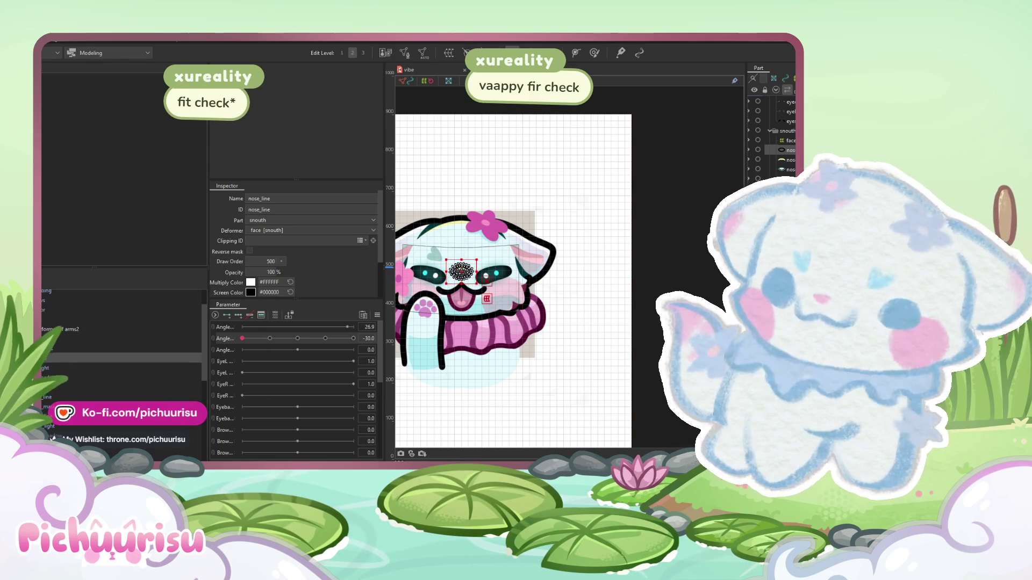
shift+click(81, 396)
shift+click(81, 426)
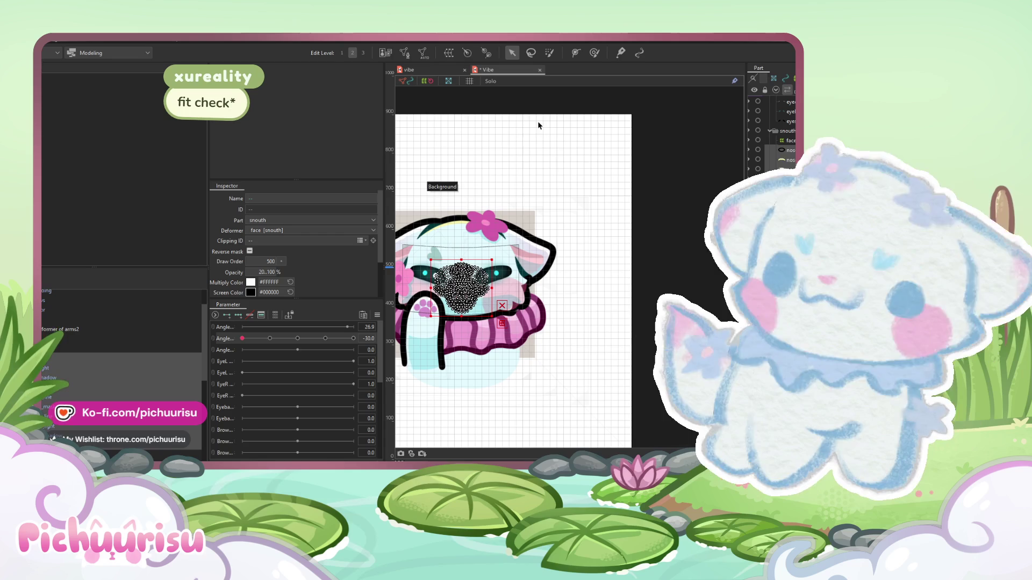
shift+click(52, 438)
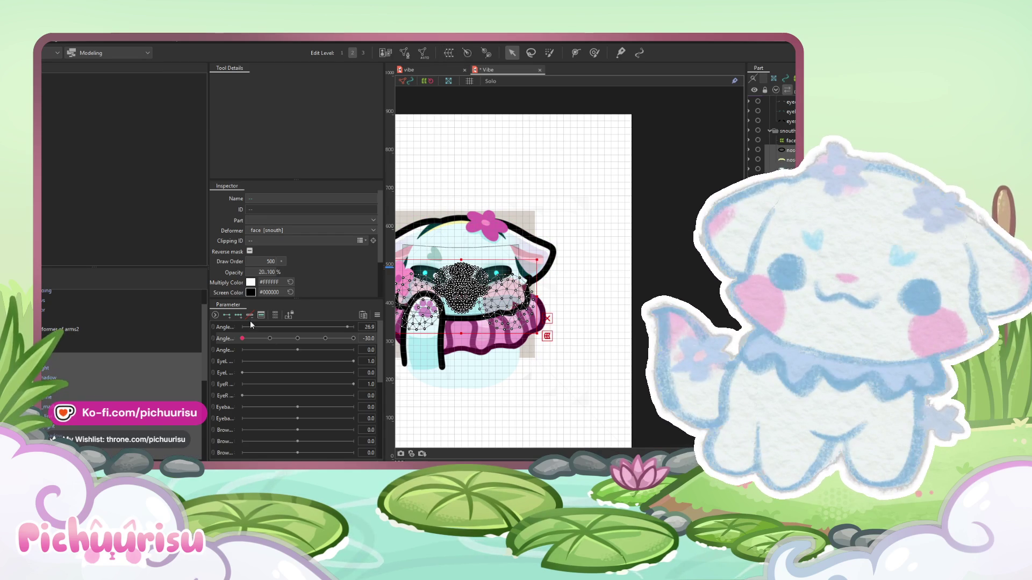
click(511, 347)
click(353, 339)
click(242, 338)
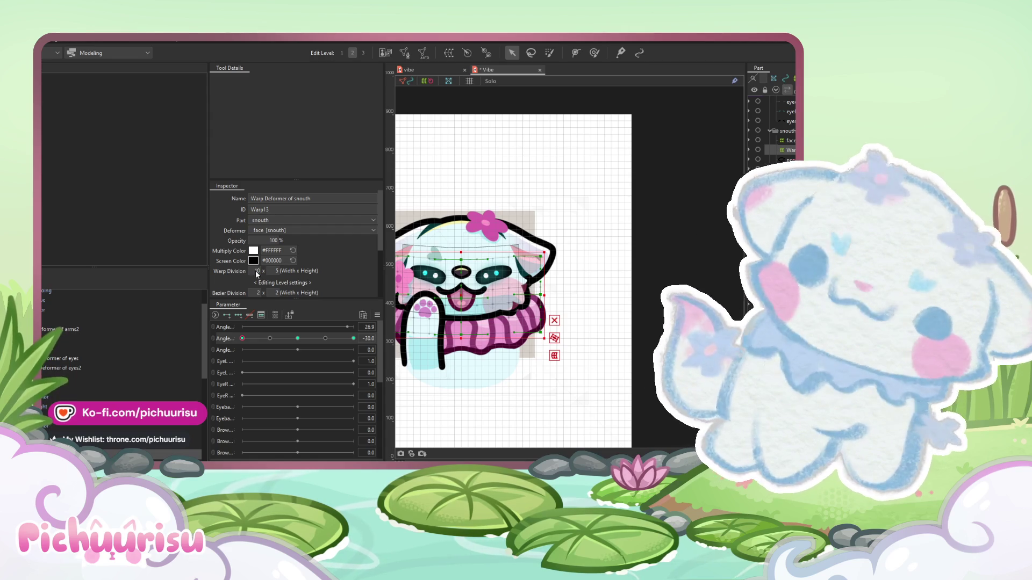
text(0)
key(Tab)
text(10)
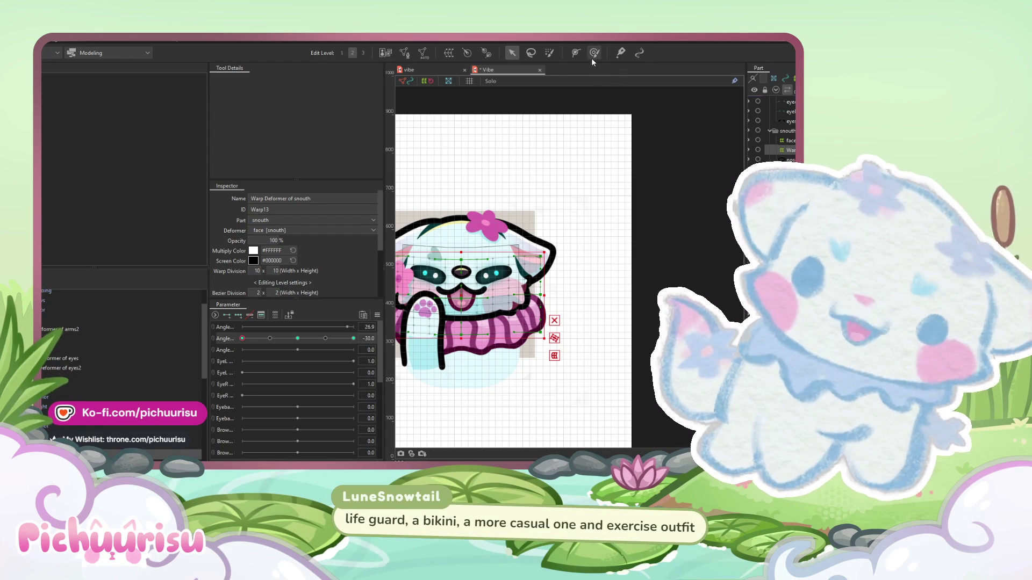
- At head angle -30, move the snout warp so the snout and mouth sit about 11 px higher
click(595, 53)
scroll(460, 296, up, 3)
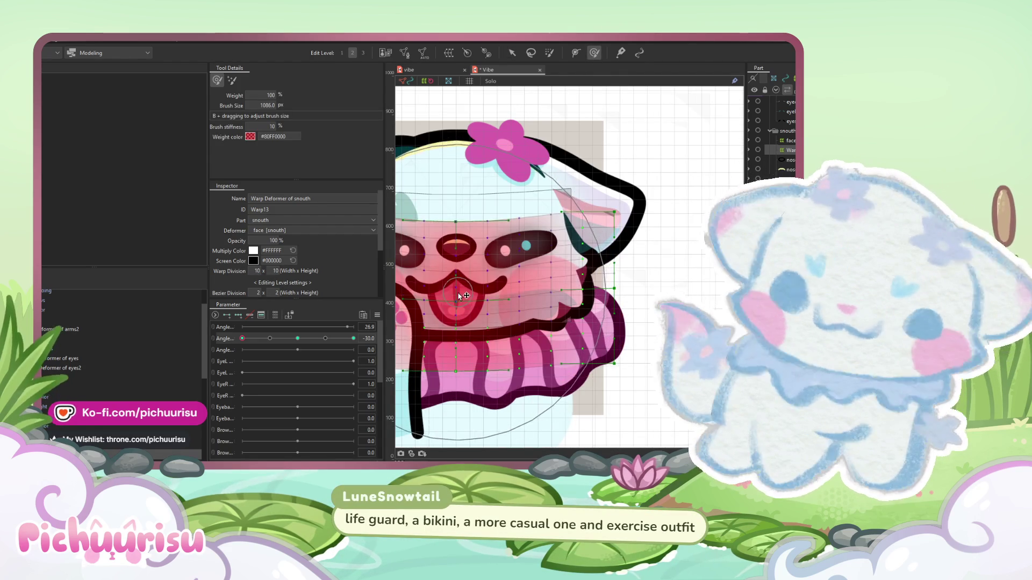
scroll(468, 257, down, 3)
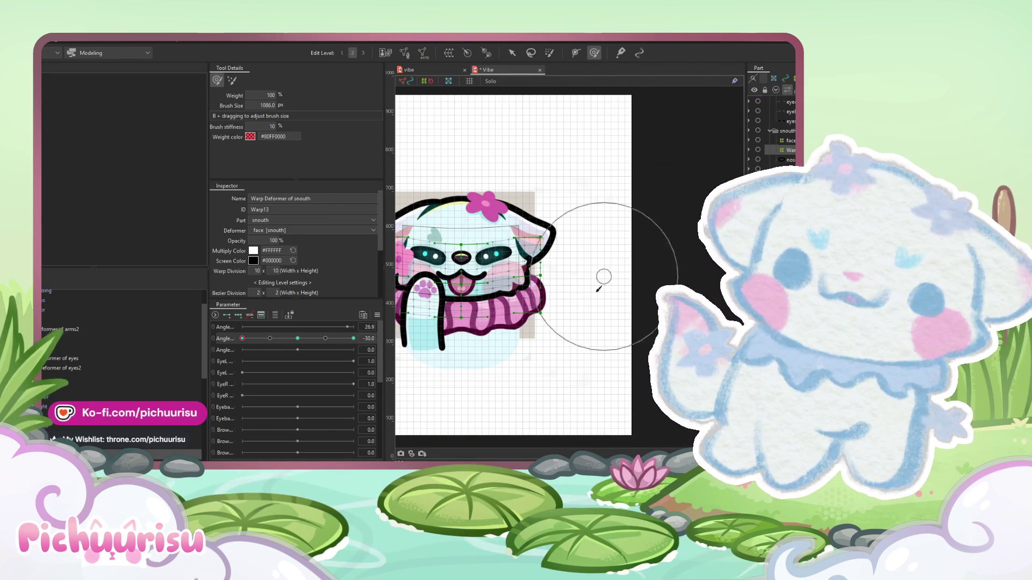
scroll(608, 265, up, 2)
click(512, 53)
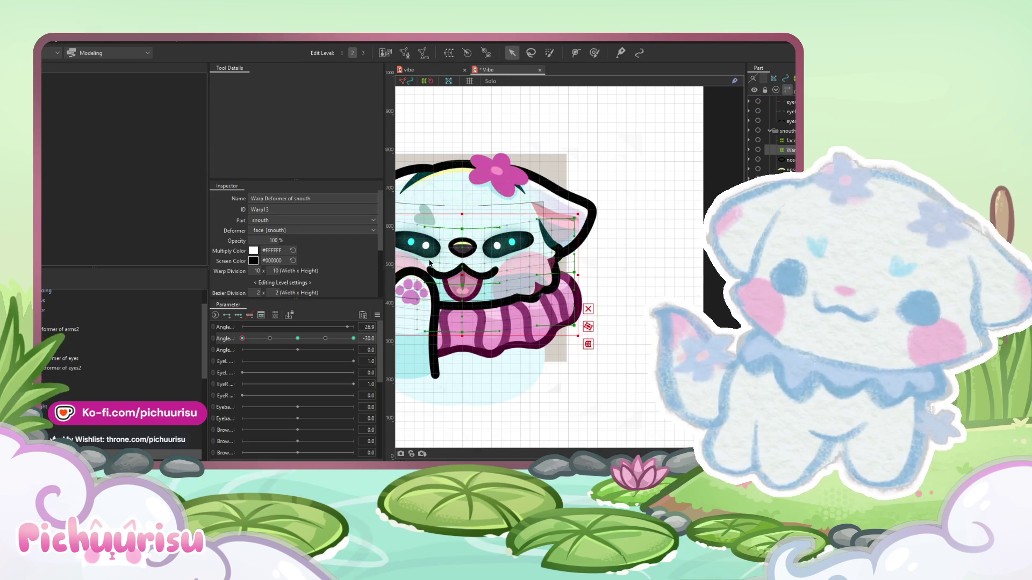
scroll(424, 267, up, 2)
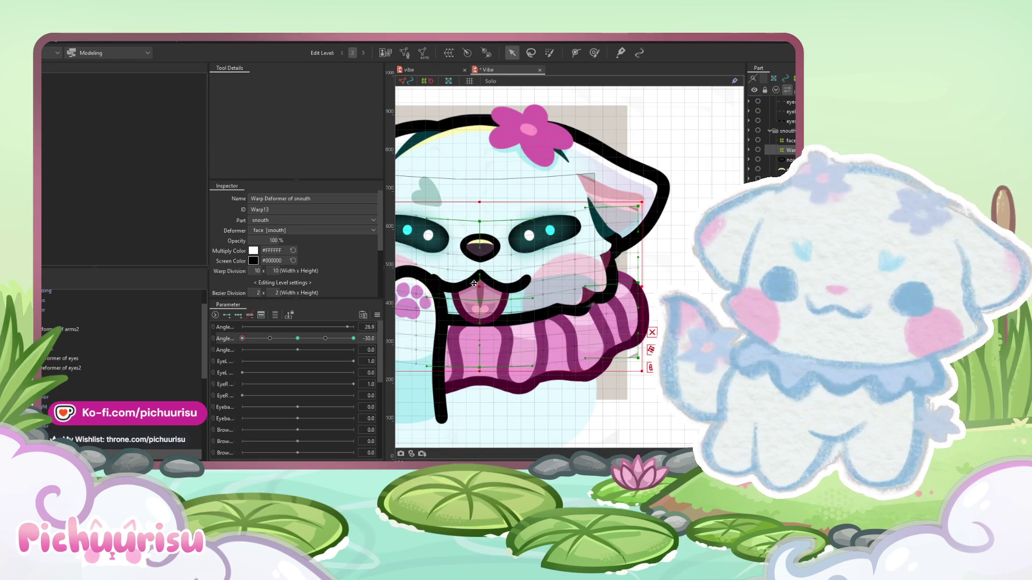
drag(474, 283, 472, 287)
scroll(473, 286, down, 5)
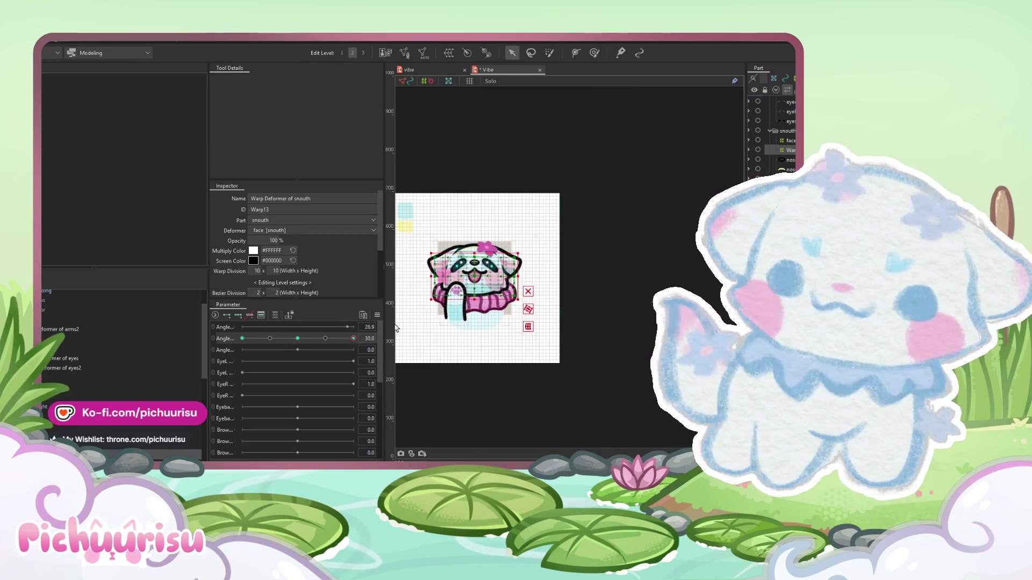
scroll(488, 305, up, 5)
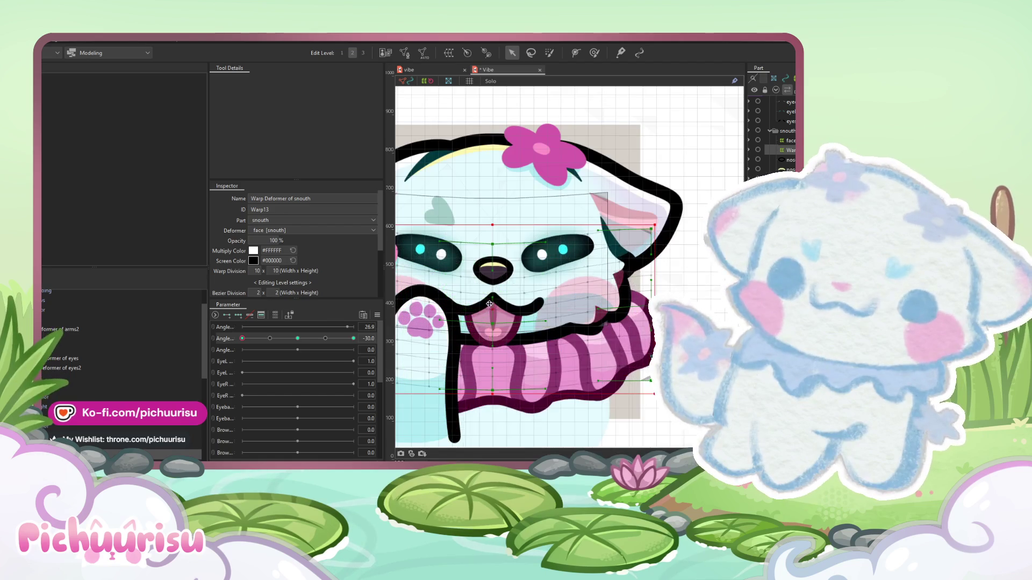
drag(492, 311, 497, 296)
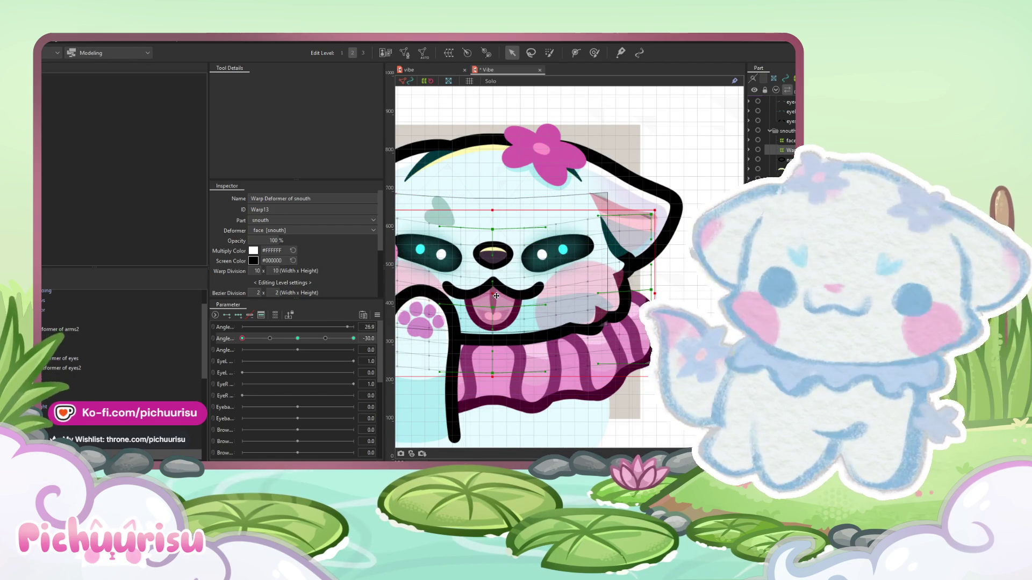
- At head angle 30, brush-deform the snout warp slightly up toward the nose with an enlarged brush
mouse_move(257, 339)
mouse_down()
mouse_move(342, 339)
mouse_move(365, 323)
mouse_move(322, 339)
mouse_move(242, 338)
mouse_up()
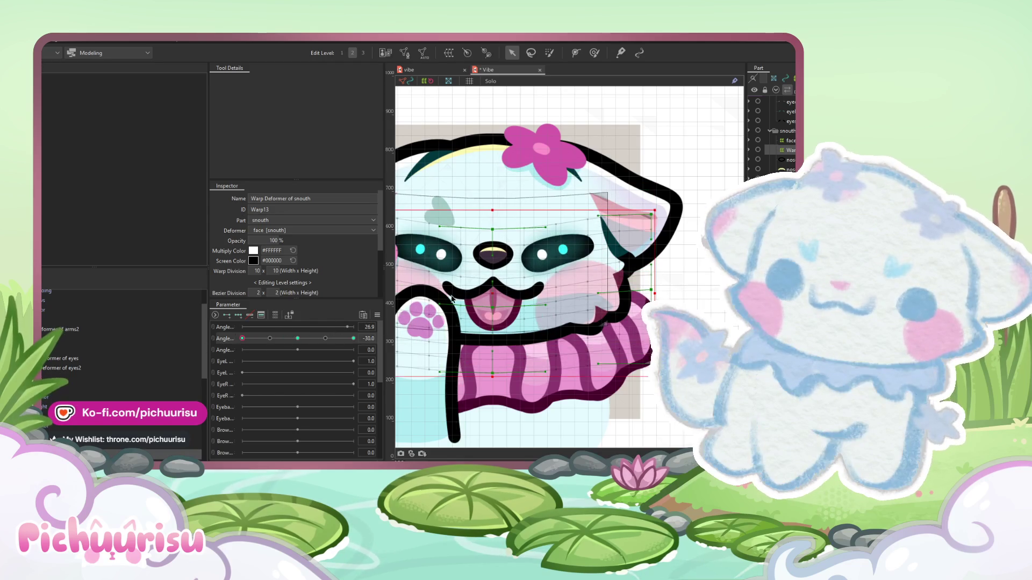
scroll(547, 279, down, 3)
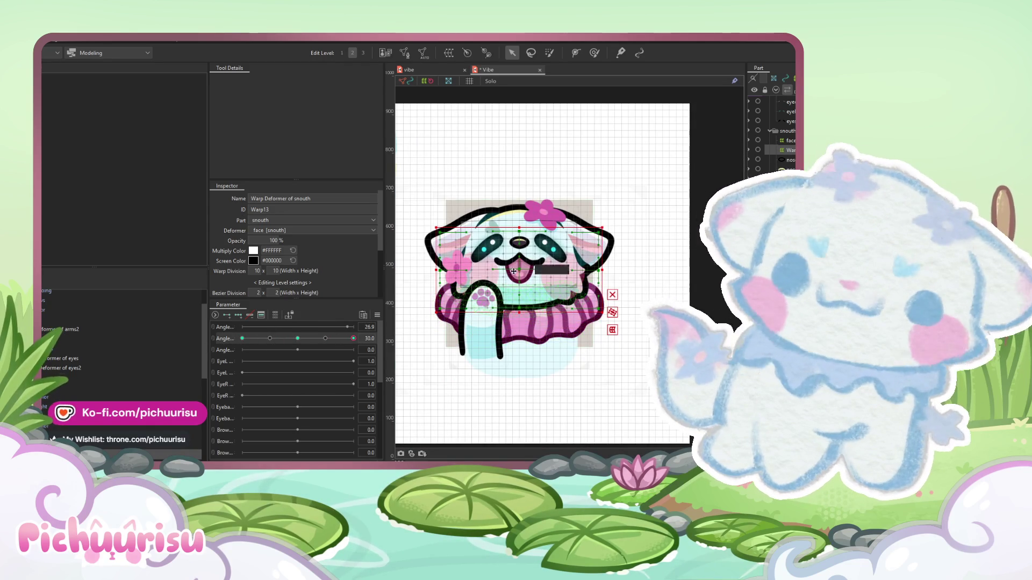
scroll(514, 272, up, 2)
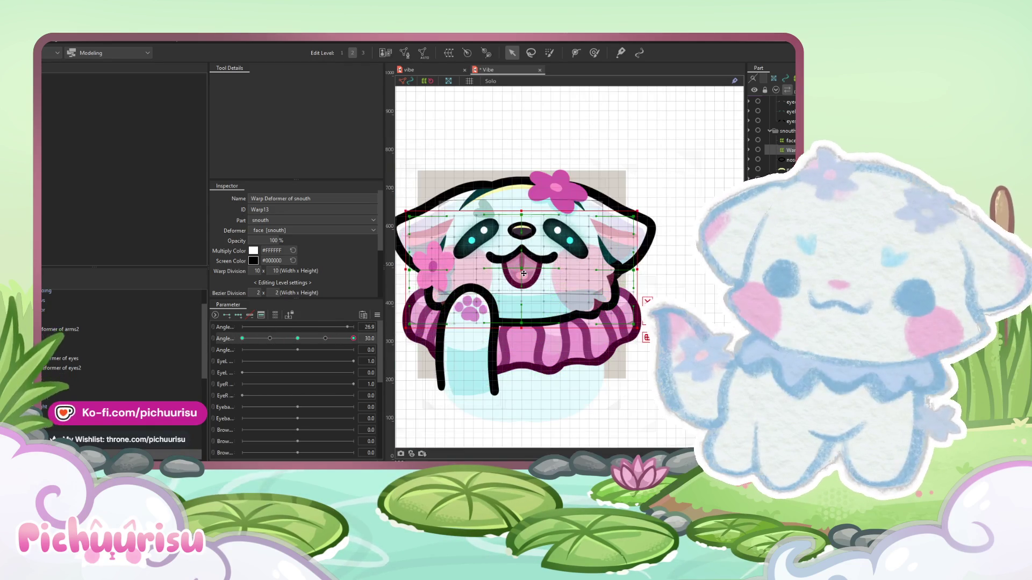
click(594, 52)
mouse_move(463, 291)
mouse_down()
mouse_move(519, 298)
mouse_move(526, 361)
mouse_move(532, 307)
mouse_move(490, 284)
mouse_up()
scroll(483, 273, up, 3)
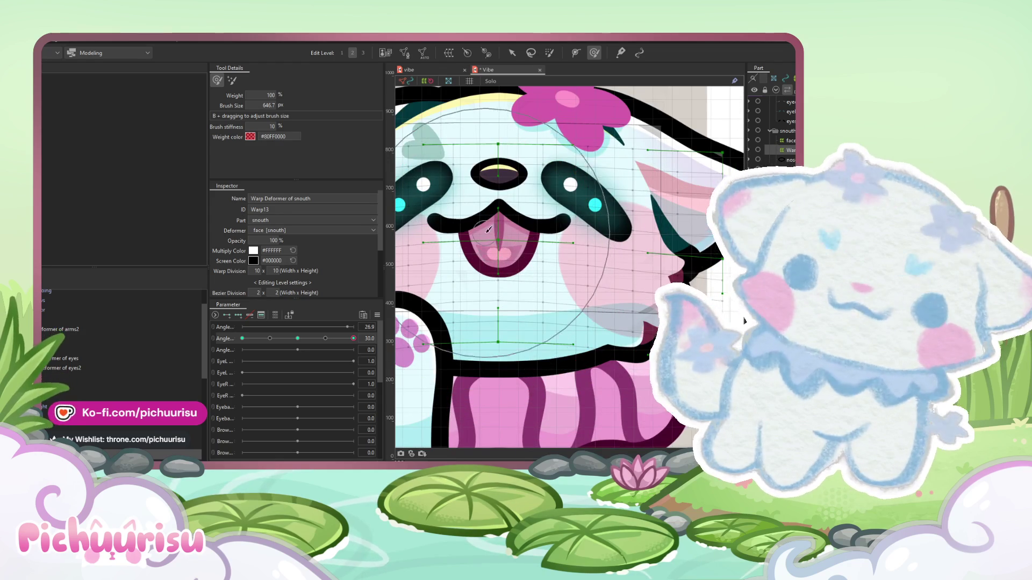
drag(492, 242, 500, 205)
scroll(499, 205, down, 5)
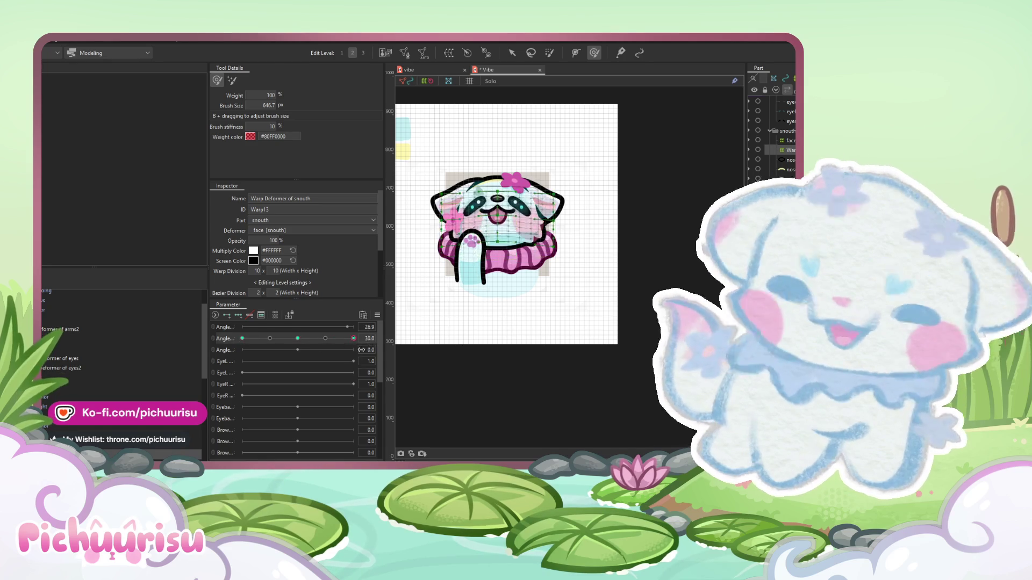
- Add Extended Interpolation to the head angle for the eyesR warp, then turn the head to -30
click(296, 339)
click(376, 316)
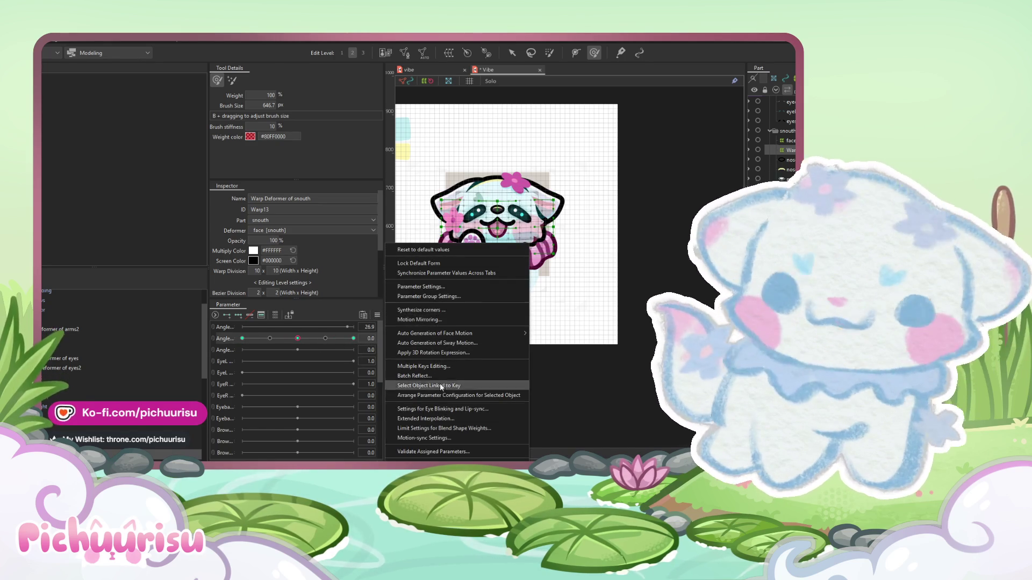
click(434, 419)
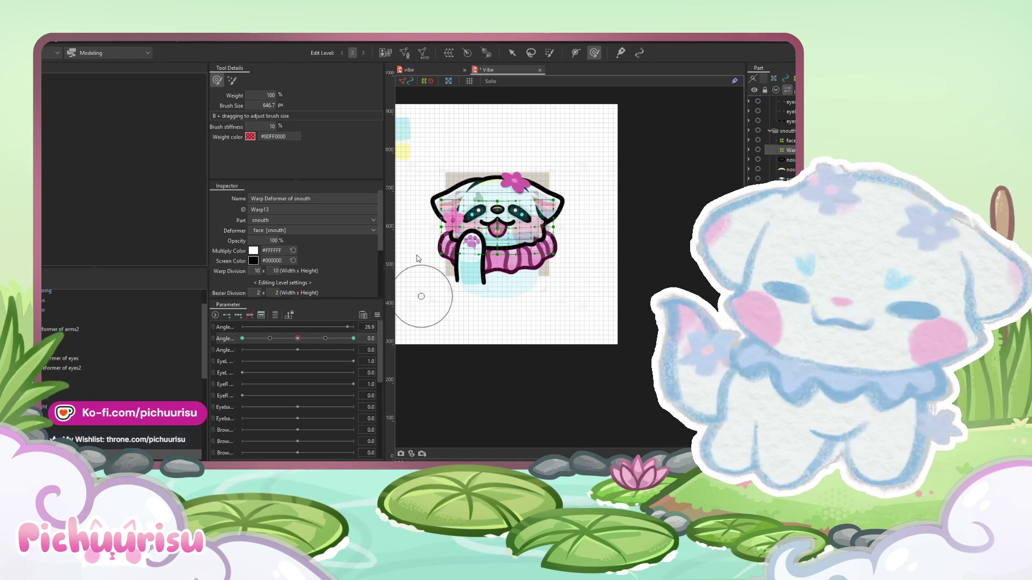
drag(297, 338, 242, 338)
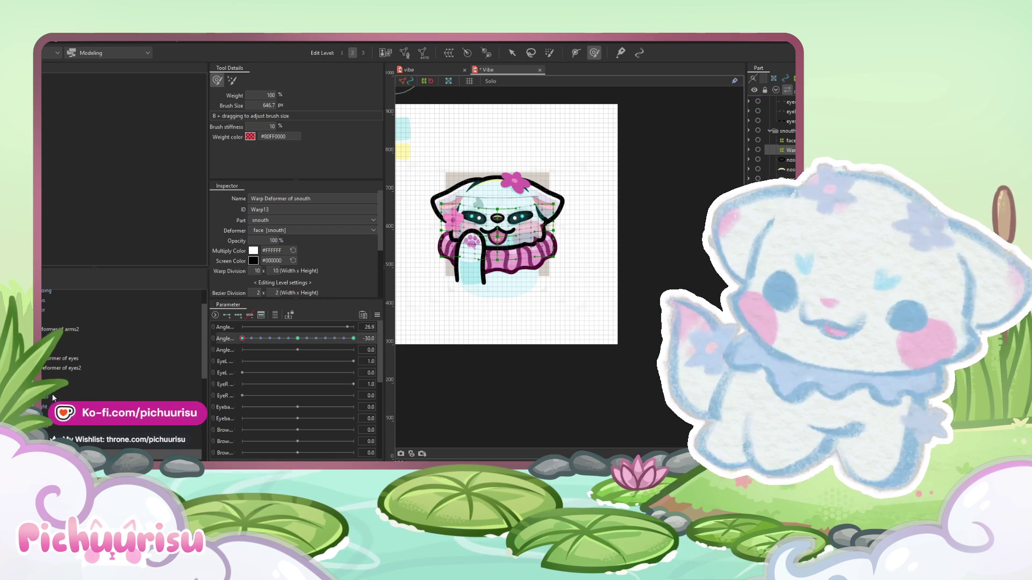
click(164, 386)
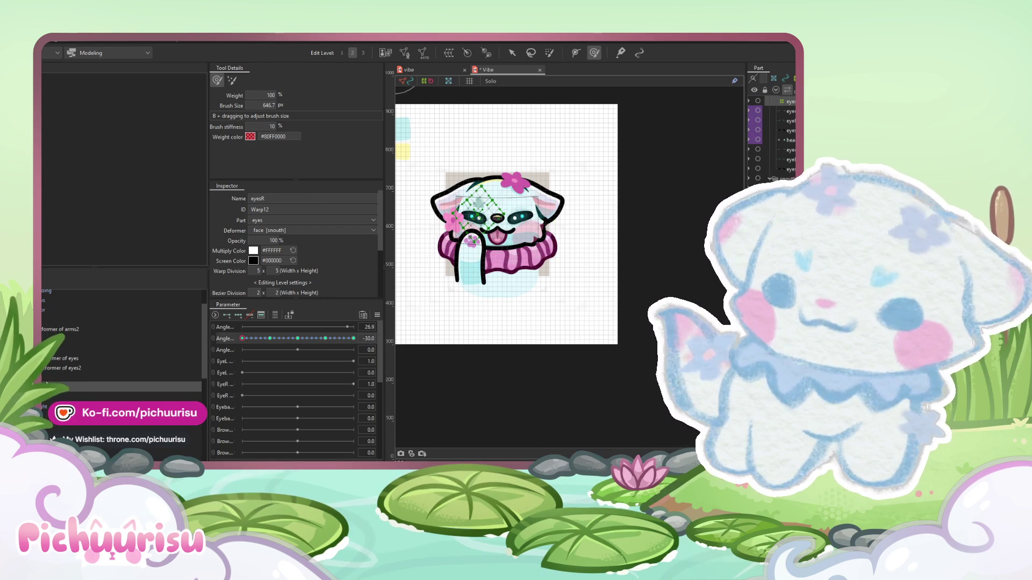
- Apply Extended Interpolation to the face warp deformer's head angle parameter as well
scroll(124, 350, down, 5)
click(497, 217)
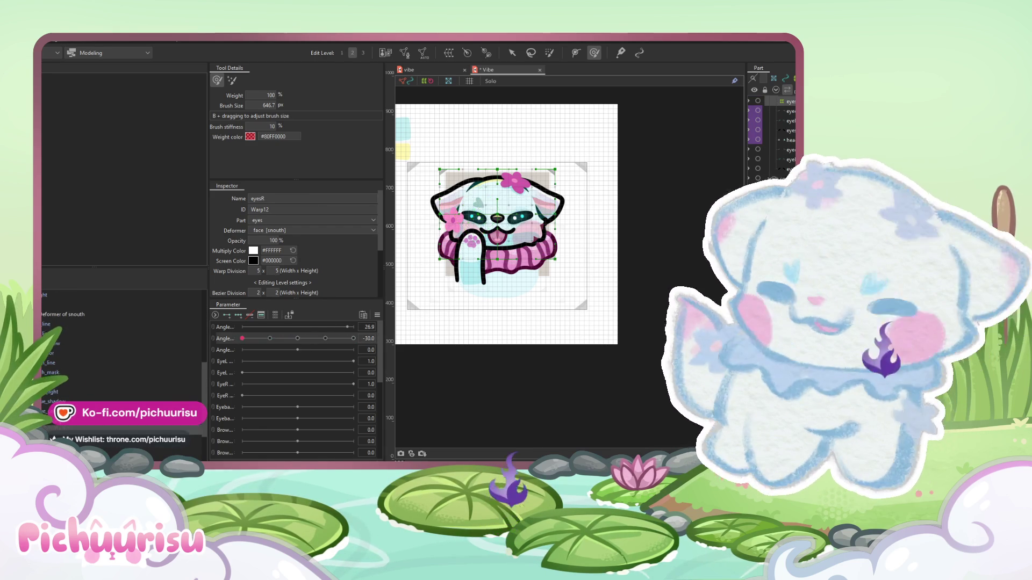
scroll(498, 217, up, 3)
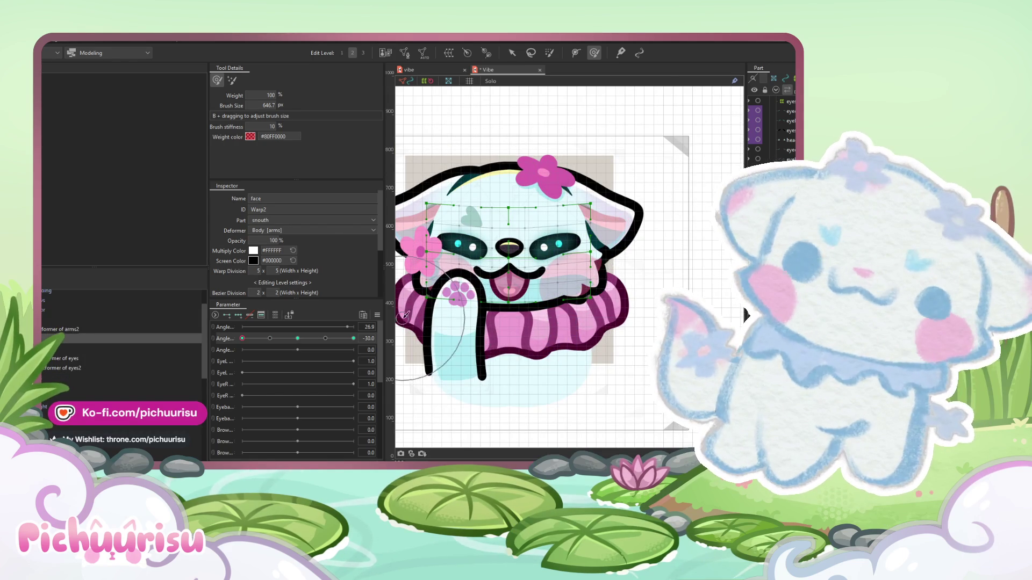
click(377, 315)
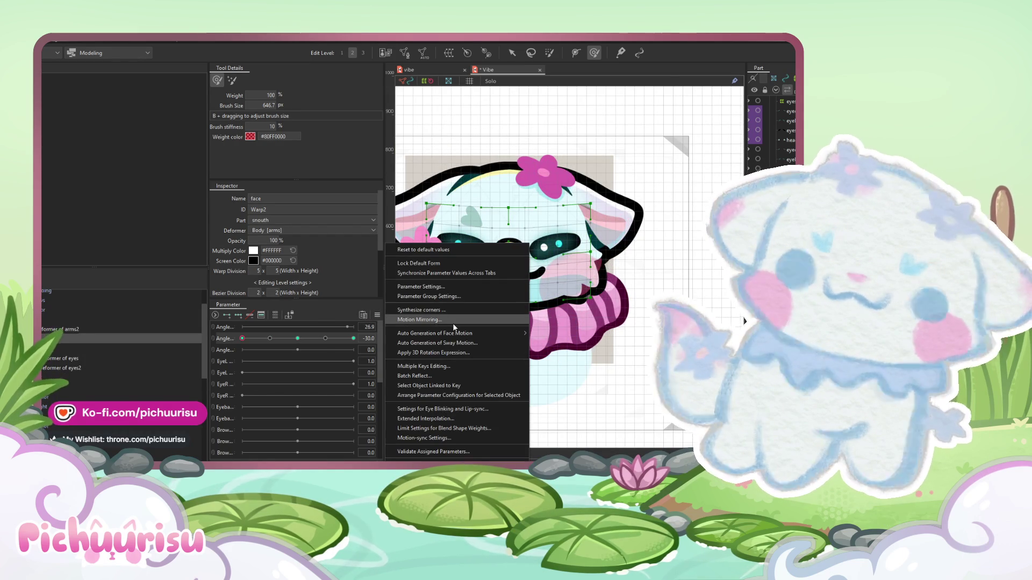
key(Escape)
scroll(559, 281, down, 2)
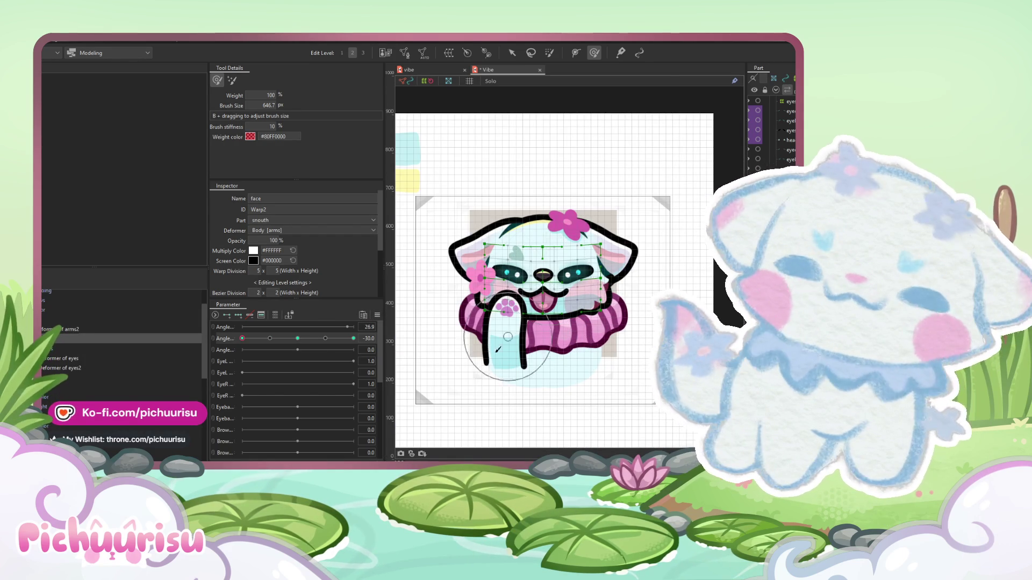
scroll(569, 267, up, 3)
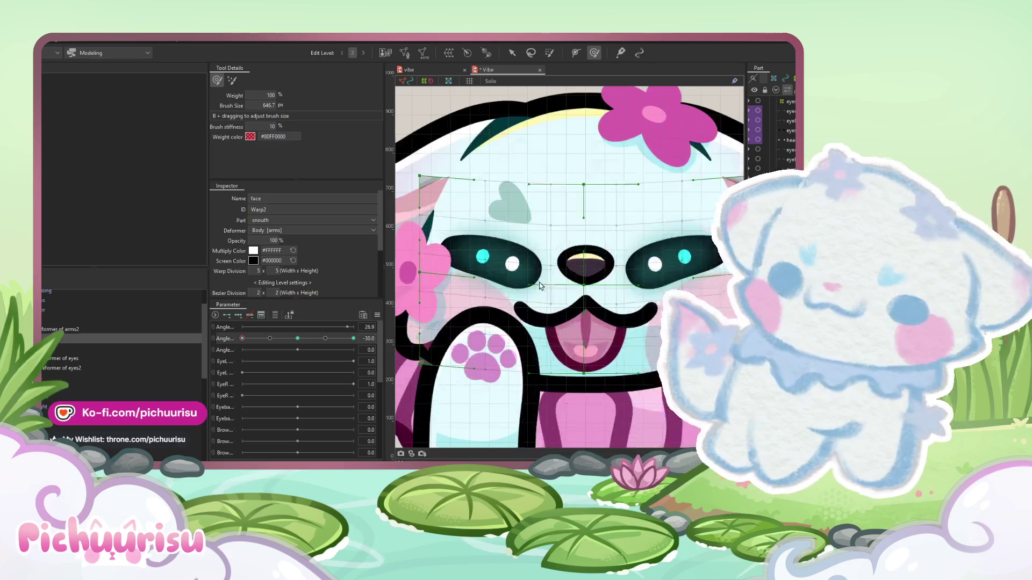
click(374, 317)
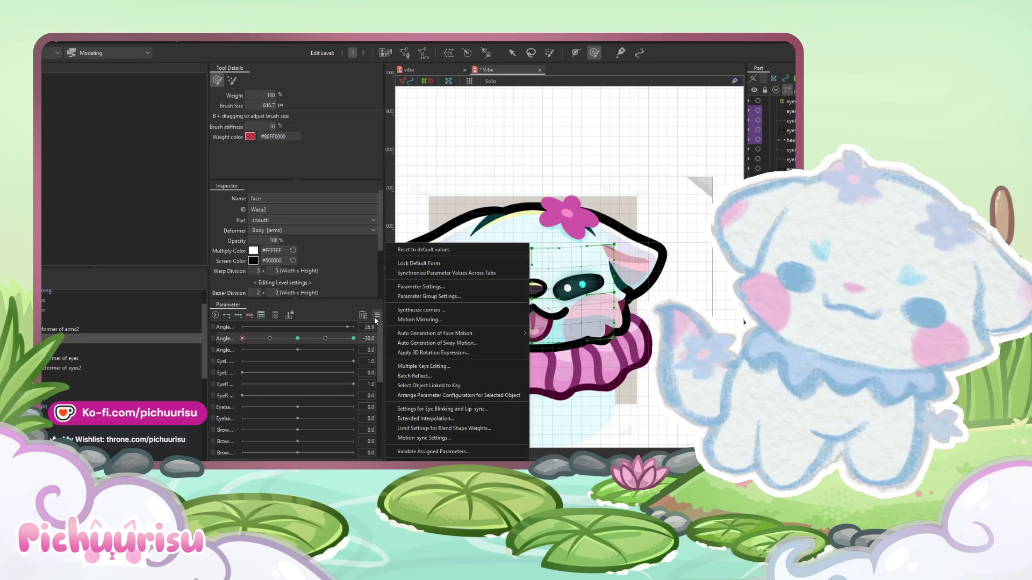
click(425, 419)
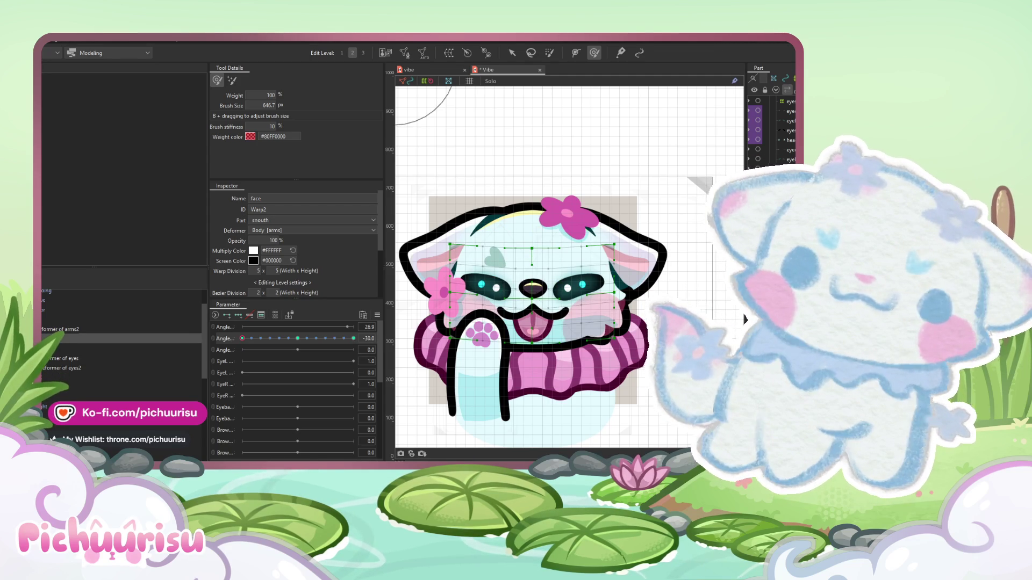
scroll(557, 317, up, 1)
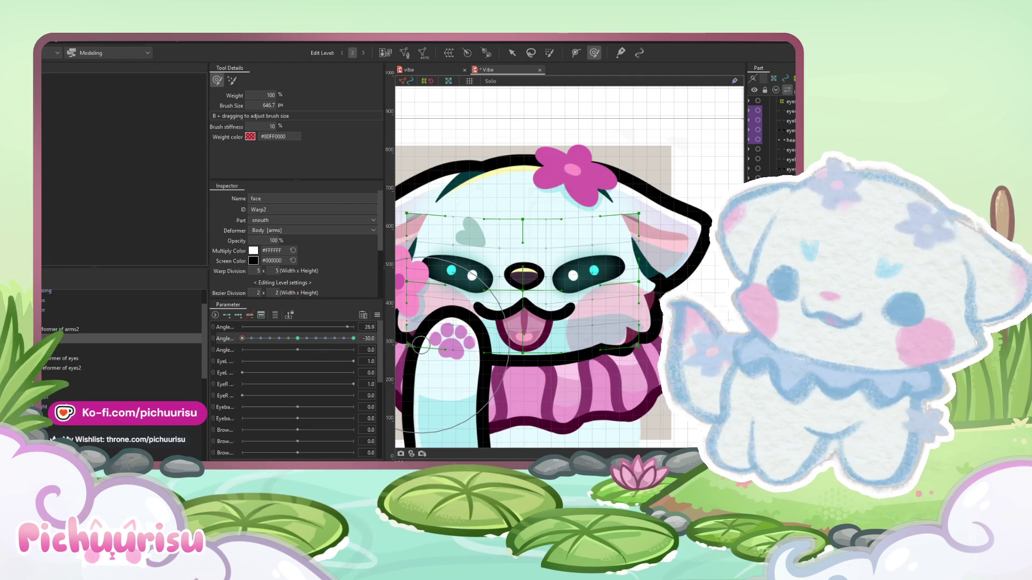
- Select 'Warp Deformer of snouth' for Deform Brush editing and return the head angle to 0
click(505, 297)
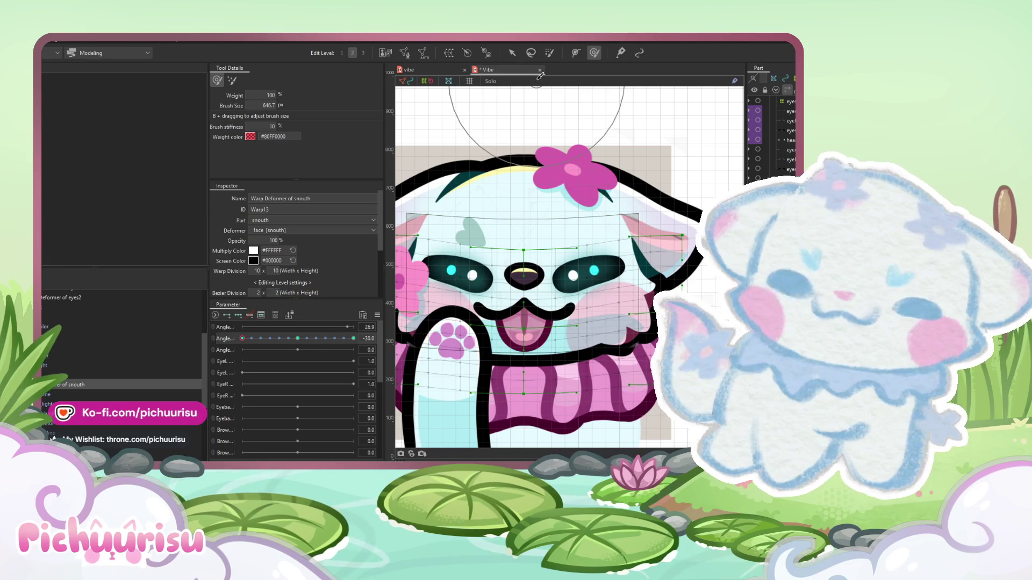
click(512, 53)
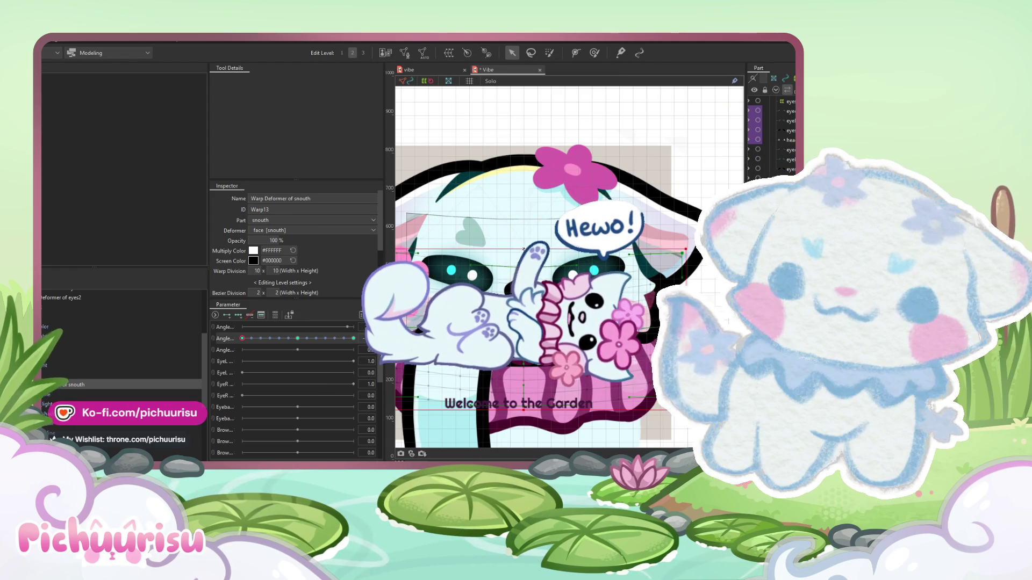
key(b)
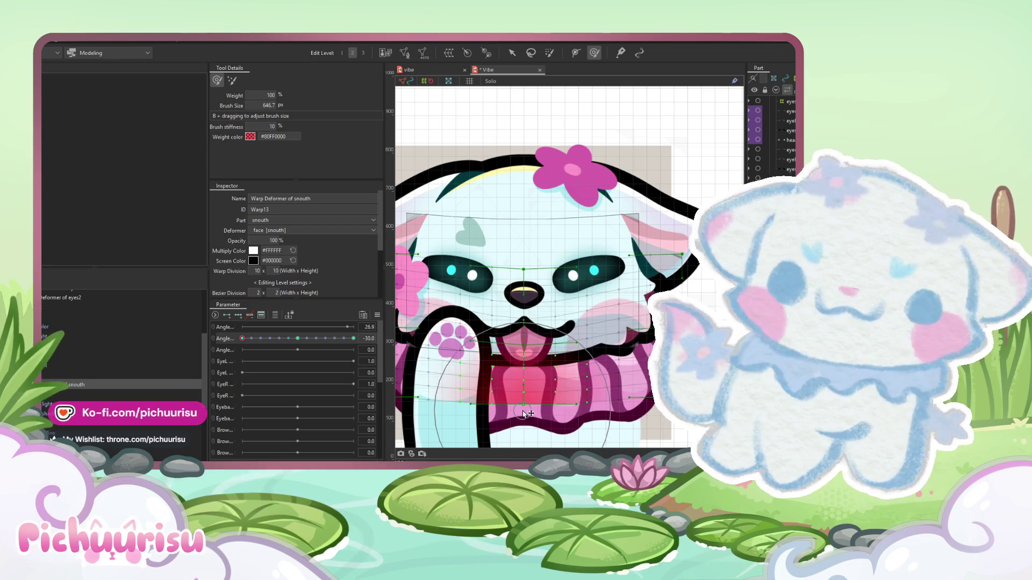
scroll(511, 371, down, 4)
mouse_move(340, 341)
mouse_down()
mouse_move(223, 340)
mouse_move(331, 349)
mouse_move(276, 347)
mouse_up()
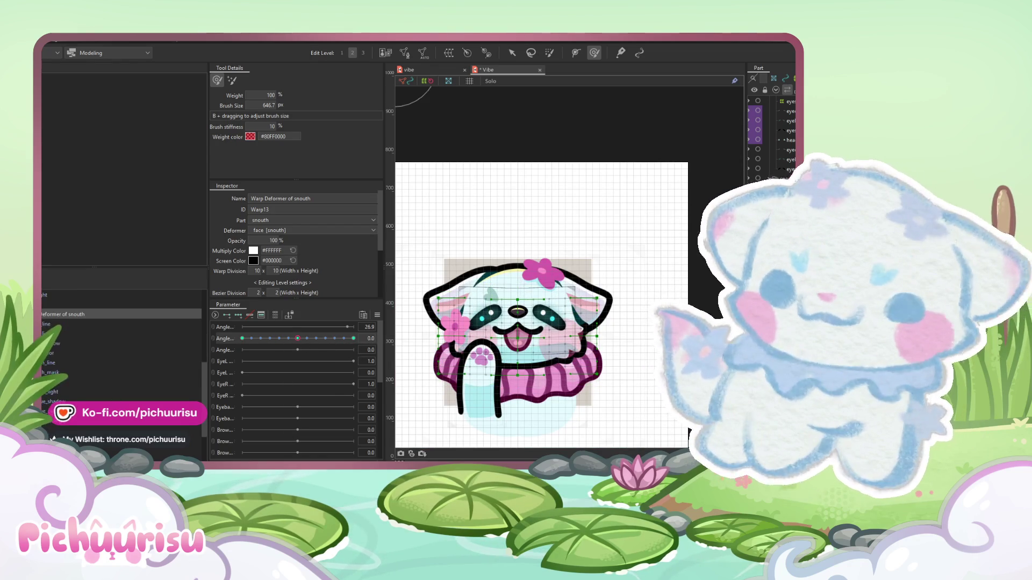
- Select all the face meshes and set the head angle to -30
click(490, 295)
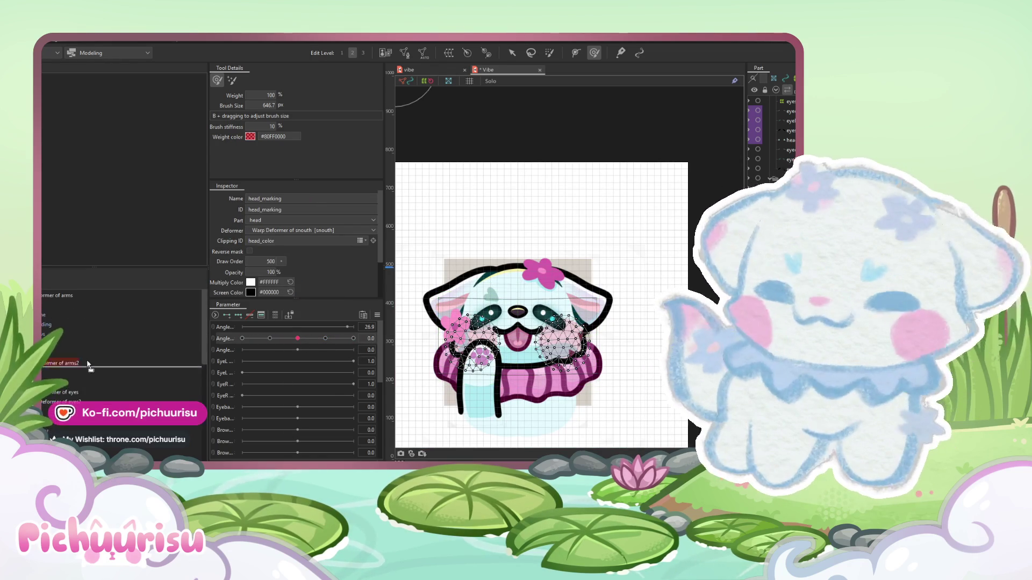
click(62, 390)
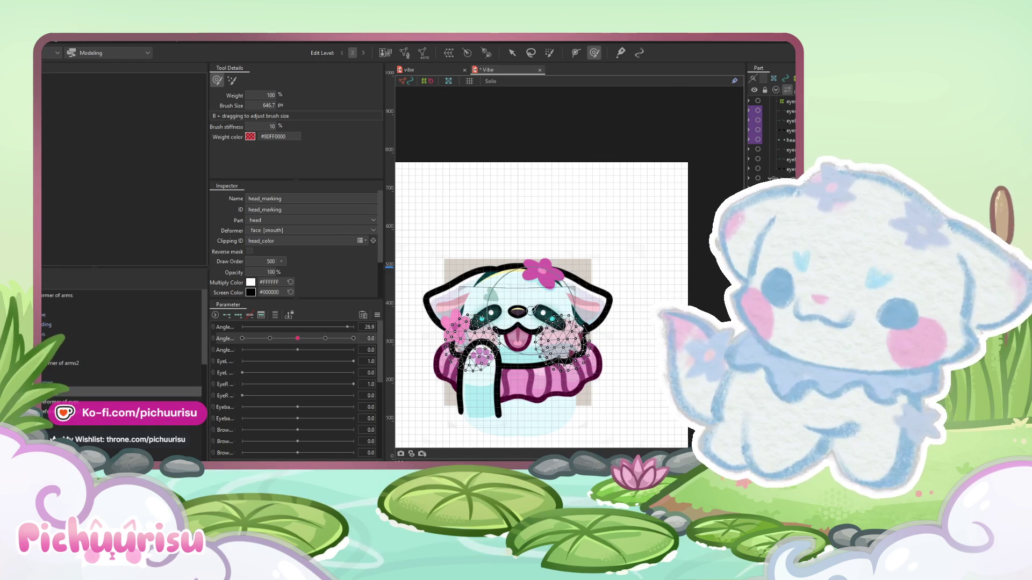
drag(315, 340, 198, 336)
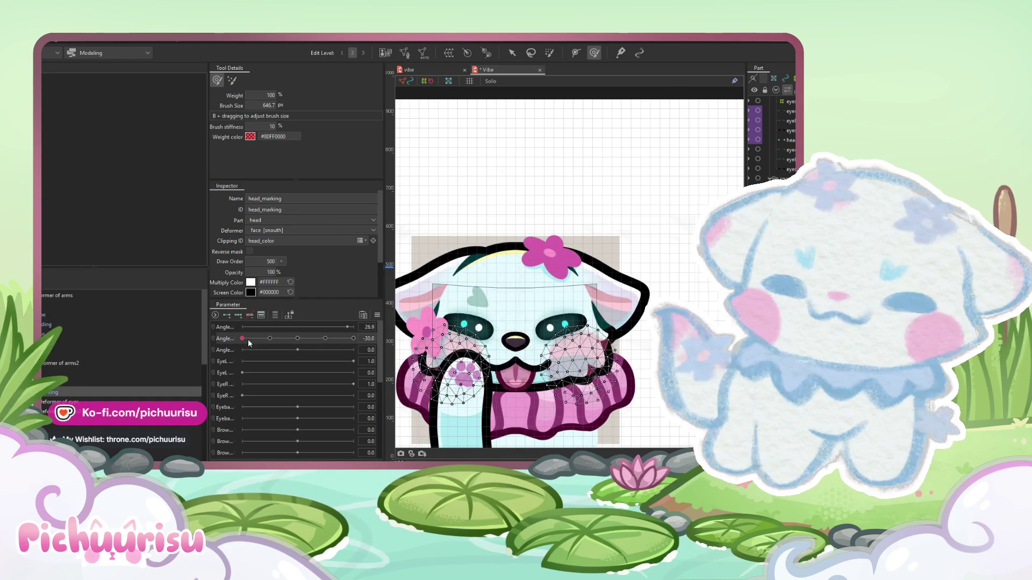
click(297, 338)
click(785, 140)
key(ctrl+a)
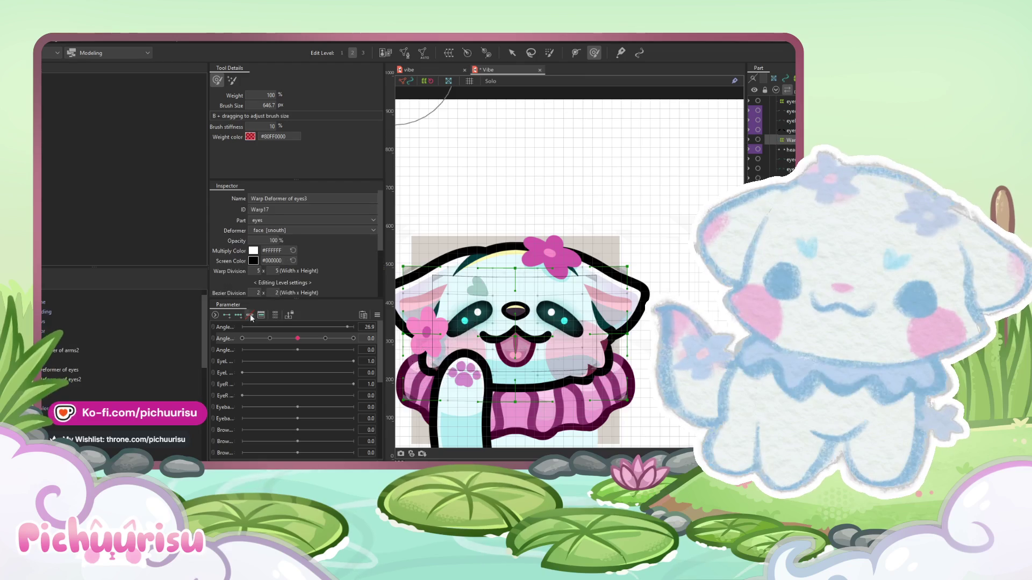
click(242, 338)
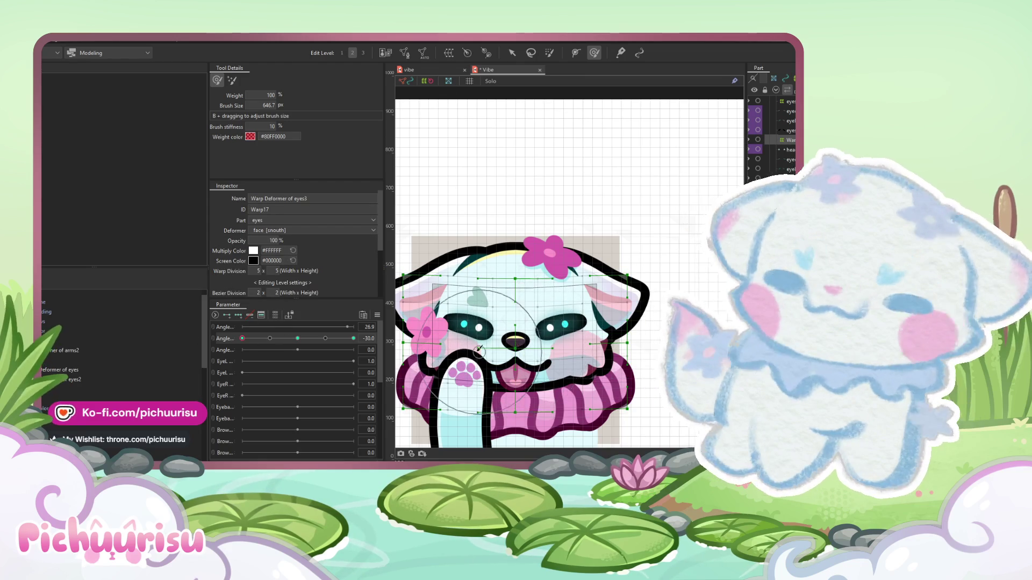
- Enlarge the Deform Brush to about 1192 px and push the eyes warp grid's top middle down
mouse_move(561, 352)
mouse_down()
mouse_move(652, 360)
mouse_move(740, 327)
mouse_up()
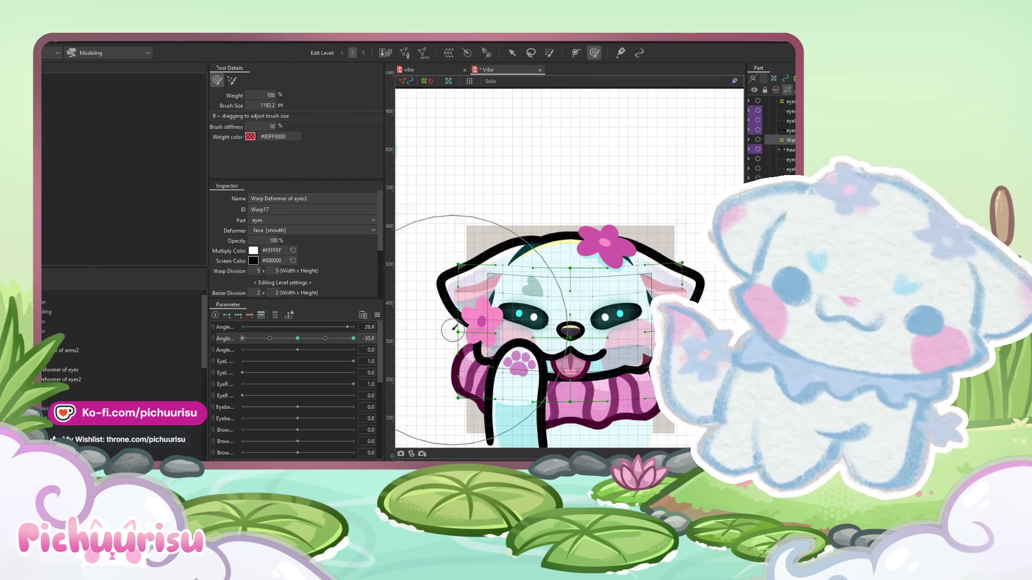
drag(578, 328, 571, 301)
click(513, 53)
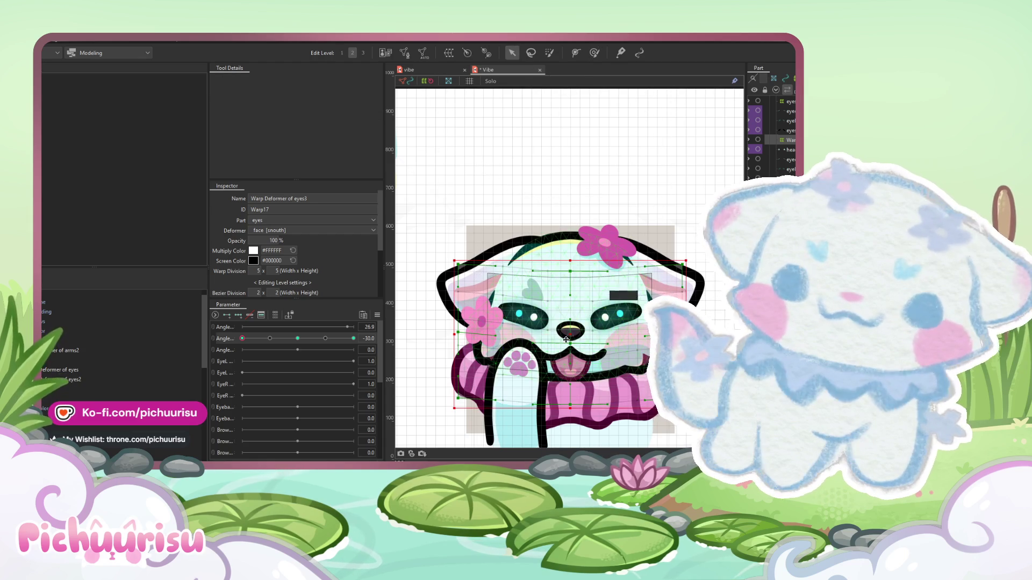
scroll(570, 336, down, 2)
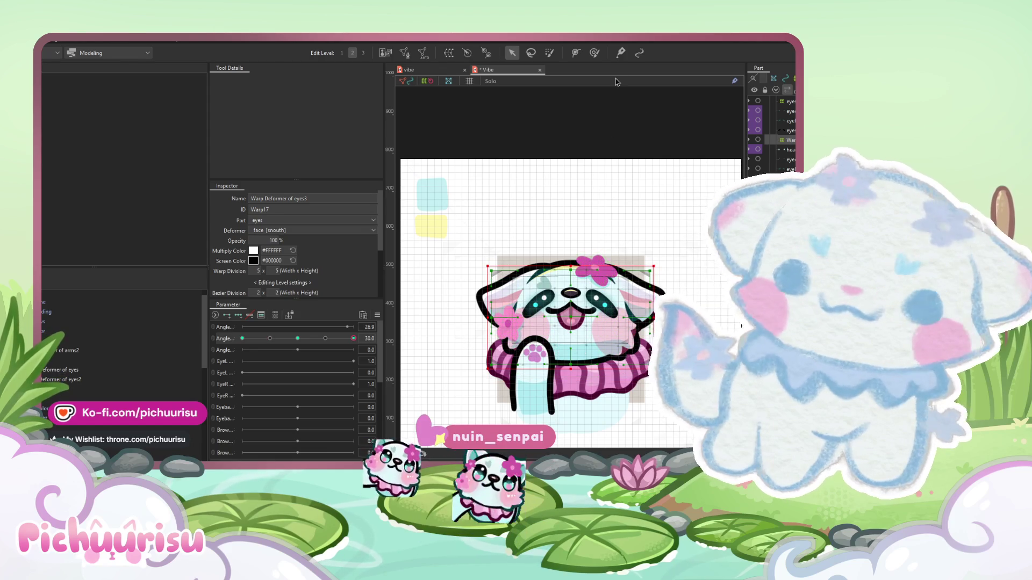
click(595, 54)
- Brush-deform the eye area and swing the head angle from 30 to -30
scroll(570, 317, up, 2)
click(572, 317)
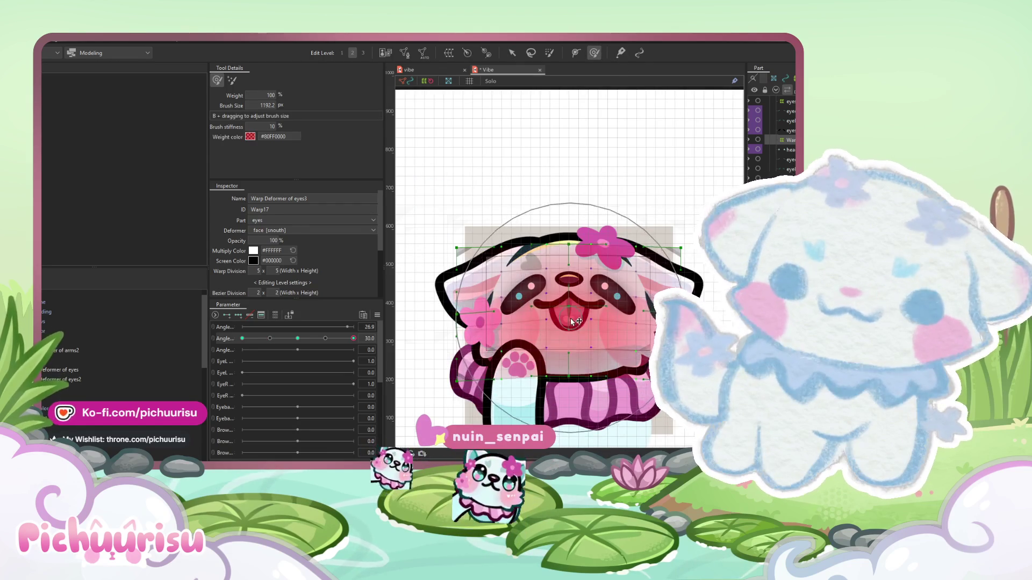
scroll(573, 317, down, 3)
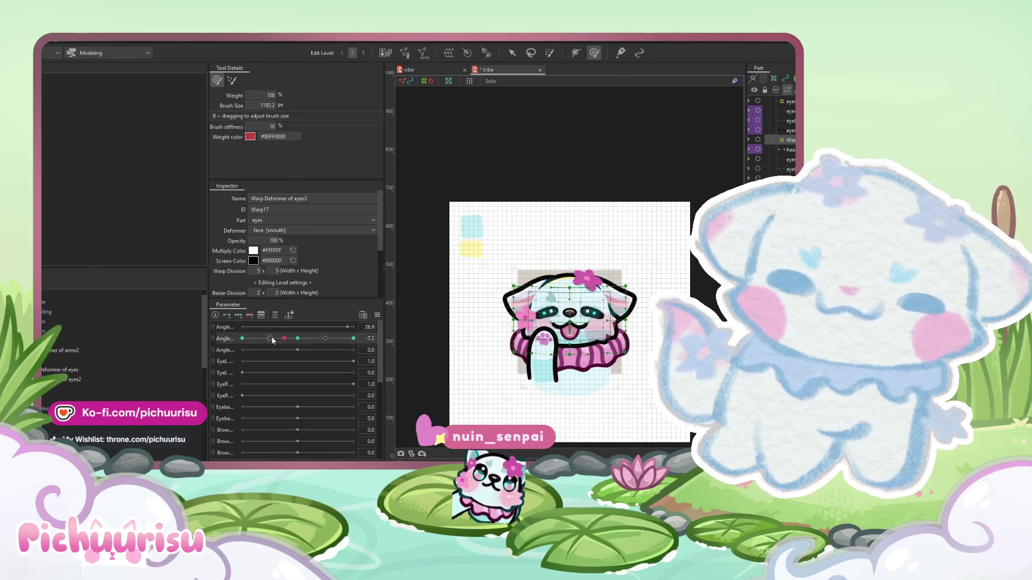
mouse_move(353, 338)
mouse_down()
mouse_move(198, 344)
mouse_move(339, 322)
mouse_move(125, 350)
mouse_move(357, 337)
mouse_move(154, 337)
mouse_move(375, 324)
mouse_up()
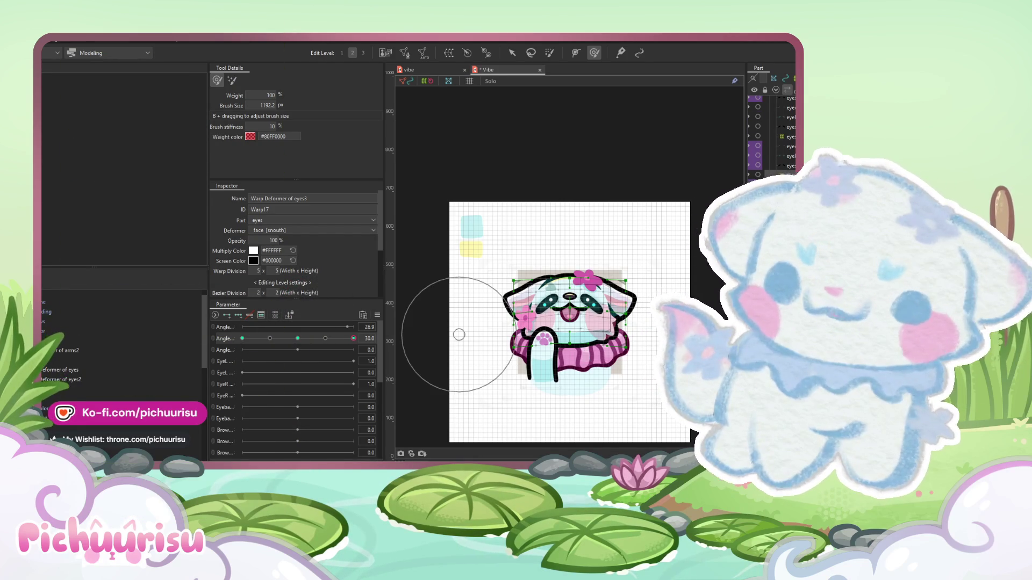
- Nudge the snout warp deformer a few pixels down at angle 30, then select the nose art mesh
click(107, 359)
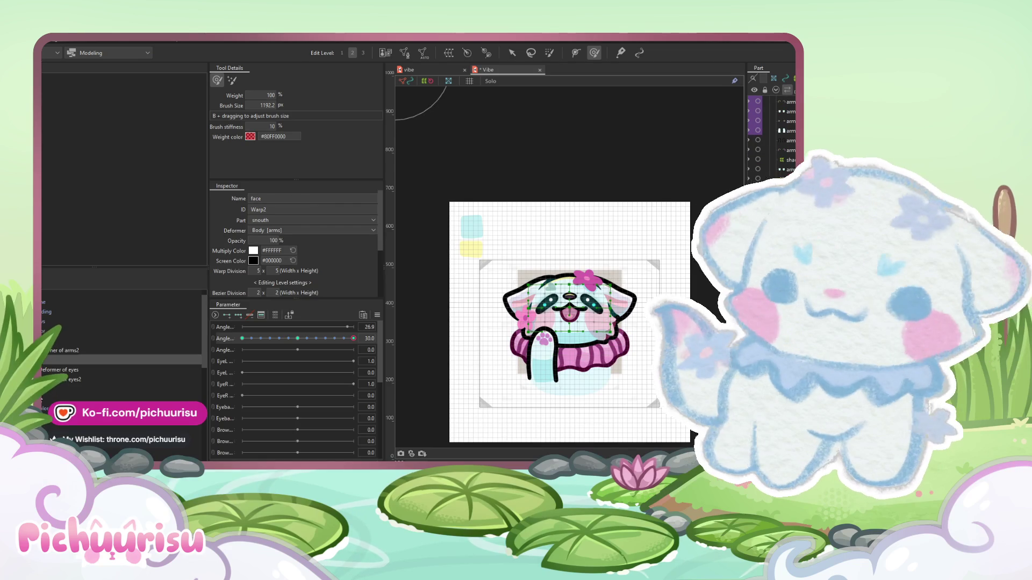
scroll(108, 344, down, 2)
click(518, 288)
scroll(538, 280, up, 3)
key(v)
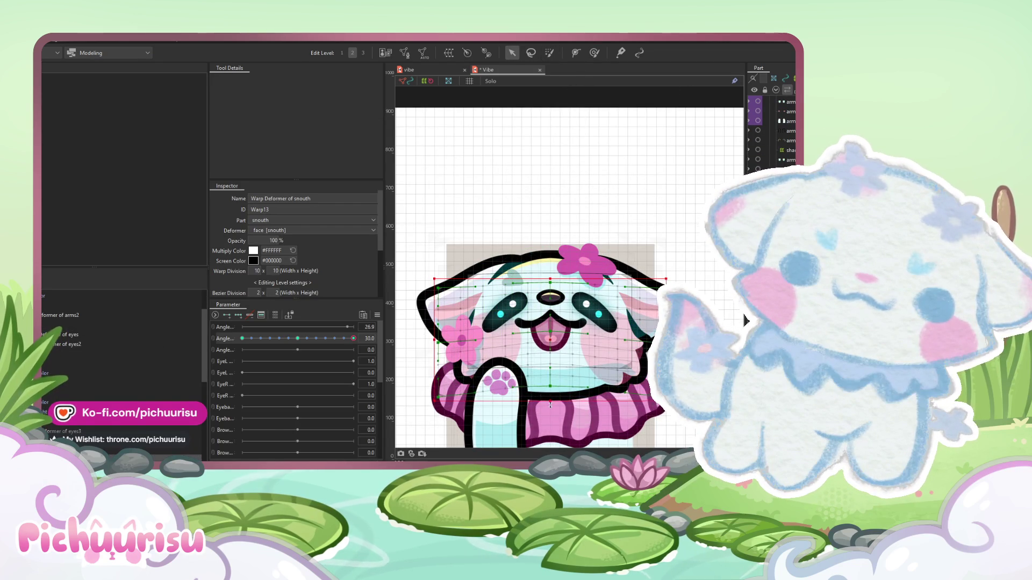
drag(548, 332, 549, 336)
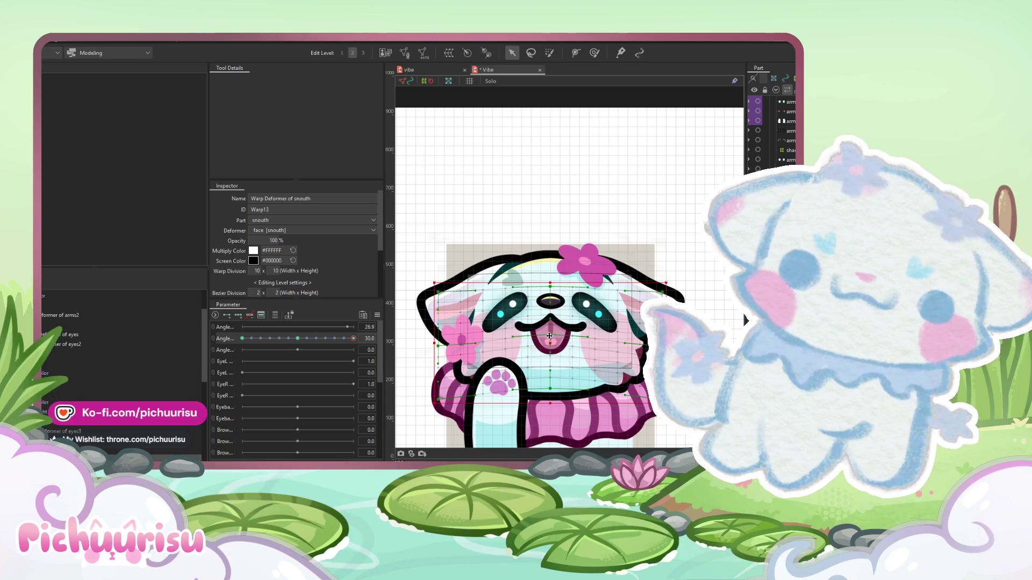
mouse_move(353, 338)
mouse_down()
mouse_move(311, 338)
mouse_move(356, 335)
mouse_up()
scroll(58, 429, down, 3)
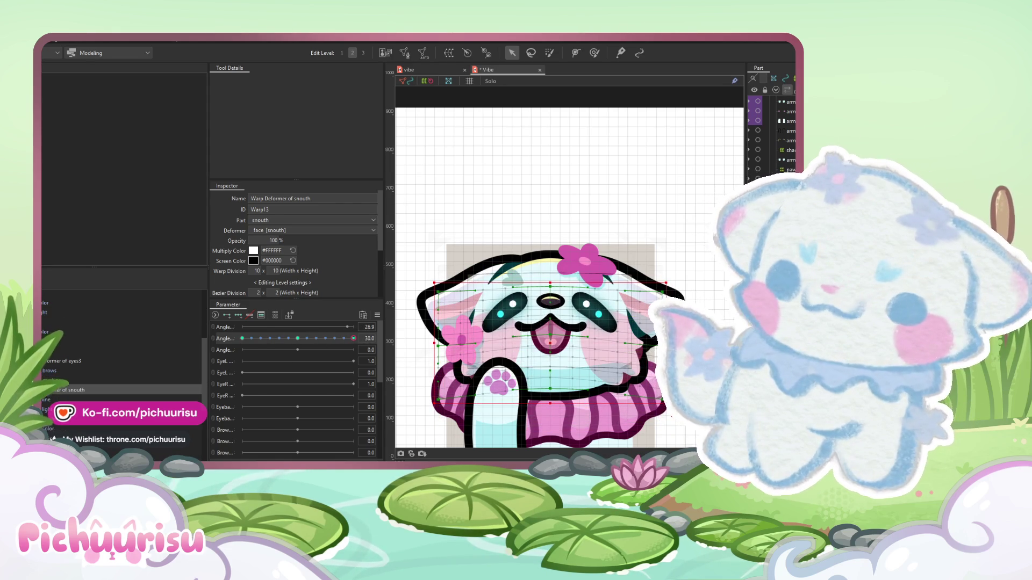
click(550, 301)
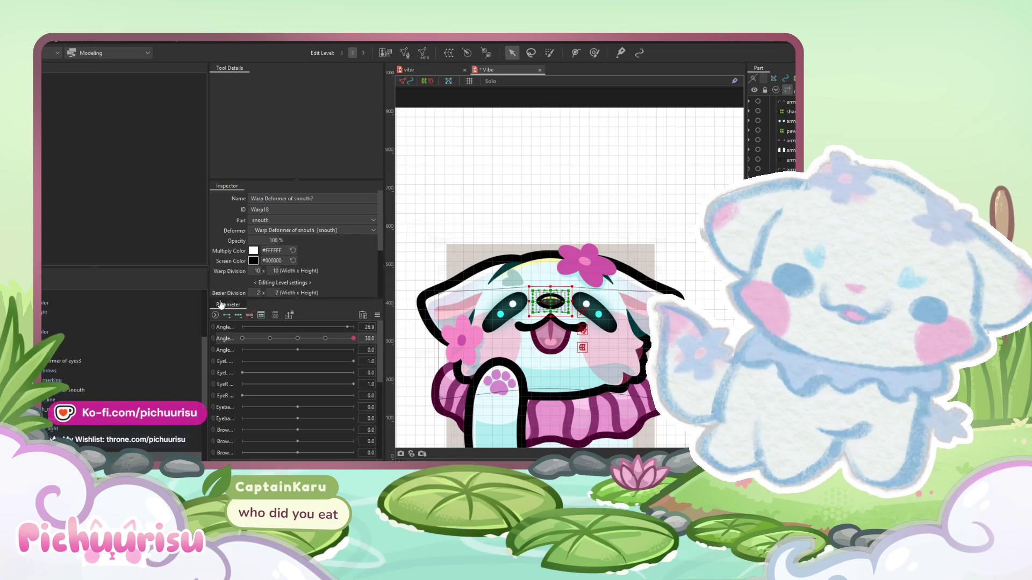
- Bend the top edge of the snout warp with the Deform Brush and preview the head turning
scroll(583, 270, up, 2)
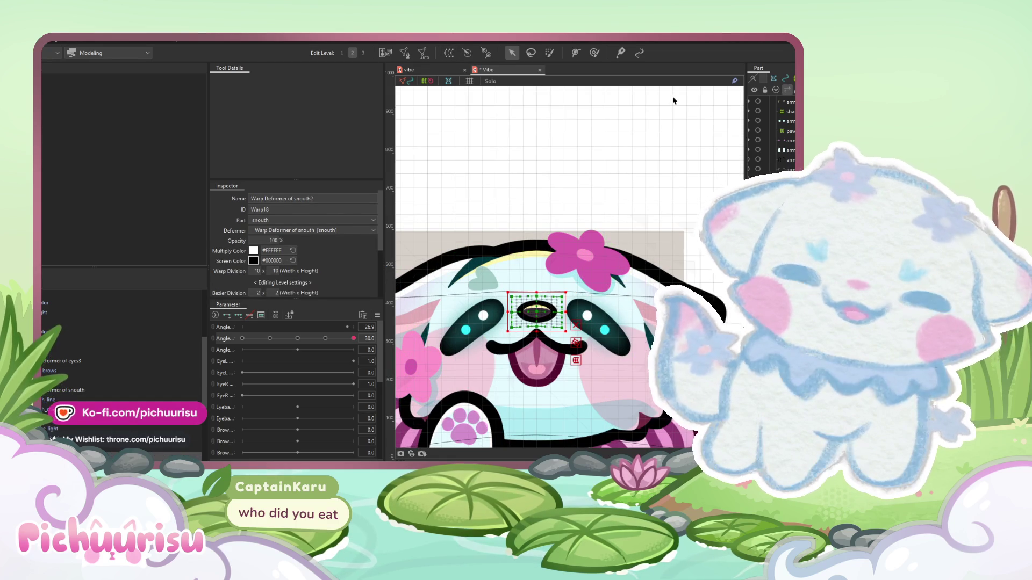
click(596, 53)
scroll(516, 299, up, 2)
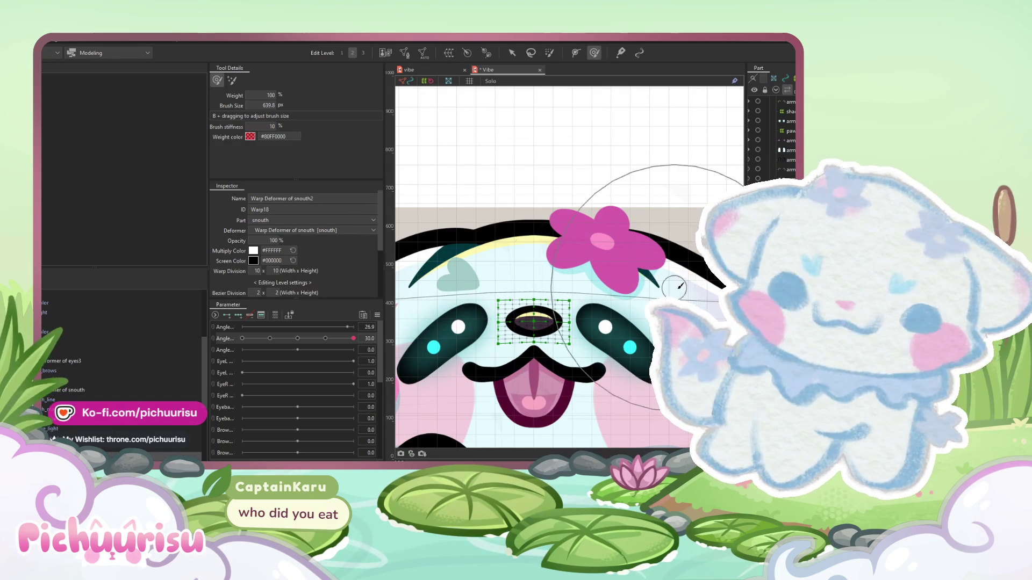
scroll(517, 297, up, 2)
mouse_move(531, 311)
mouse_down()
mouse_move(539, 356)
mouse_move(535, 318)
mouse_up()
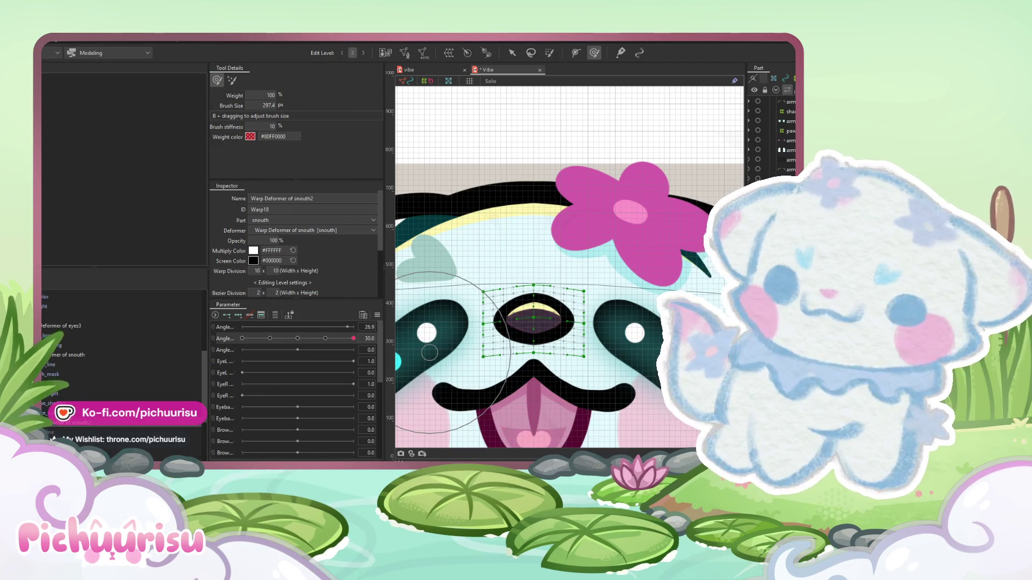
click(534, 318)
scroll(262, 255, down, 3)
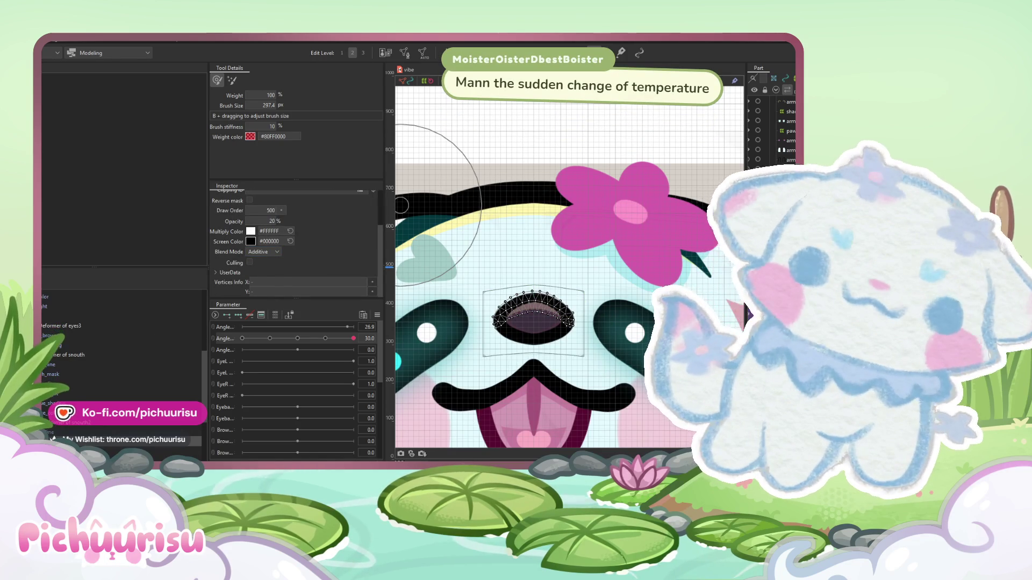
mouse_move(353, 338)
mouse_down()
mouse_move(280, 338)
mouse_move(319, 338)
mouse_move(296, 338)
mouse_move(328, 318)
mouse_move(221, 318)
mouse_up()
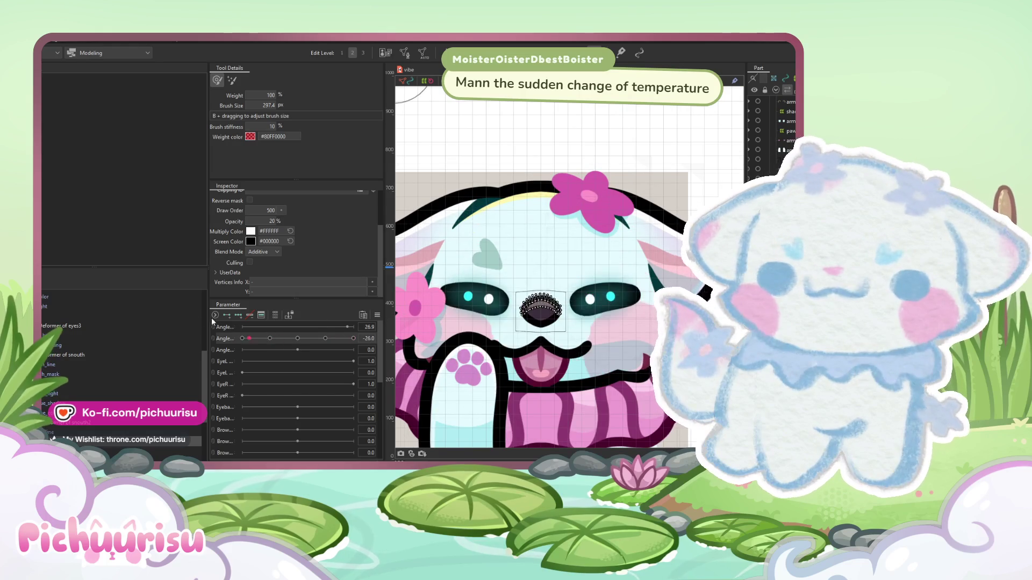
scroll(81, 404, down, 2)
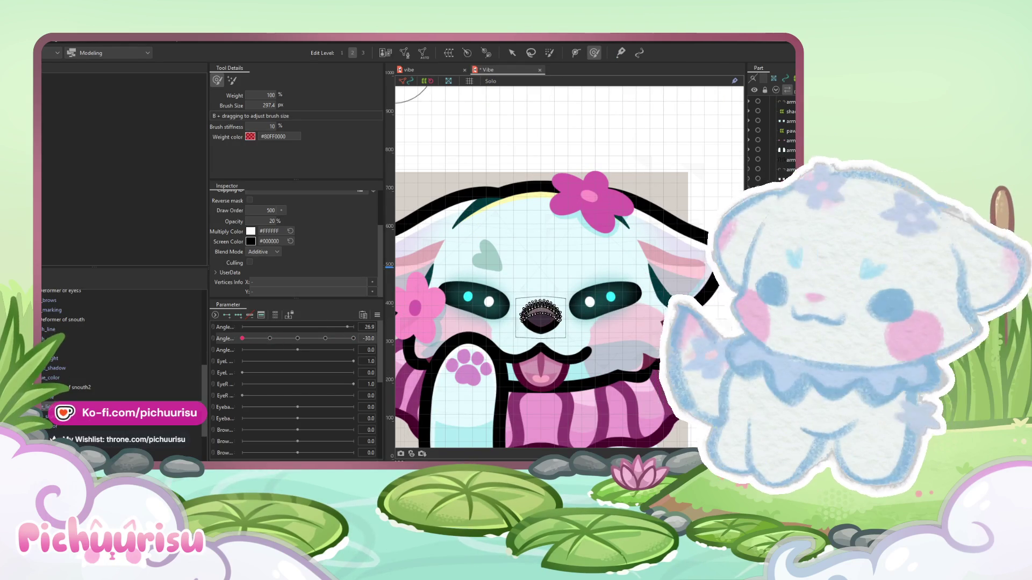
- Select the snout warp deformer and enlarge the Deform Brush to about 665 px over the mouth
click(107, 338)
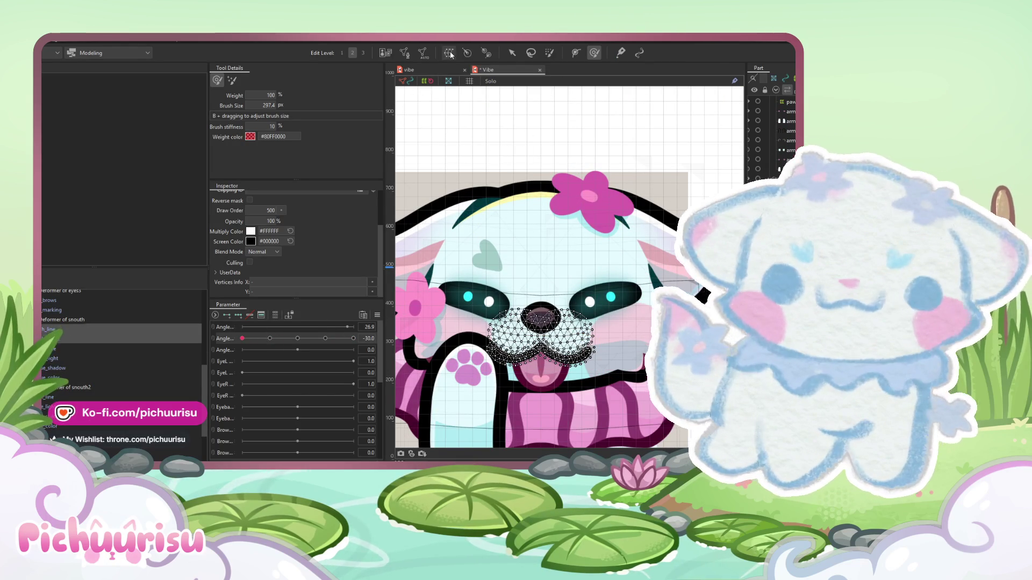
click(108, 387)
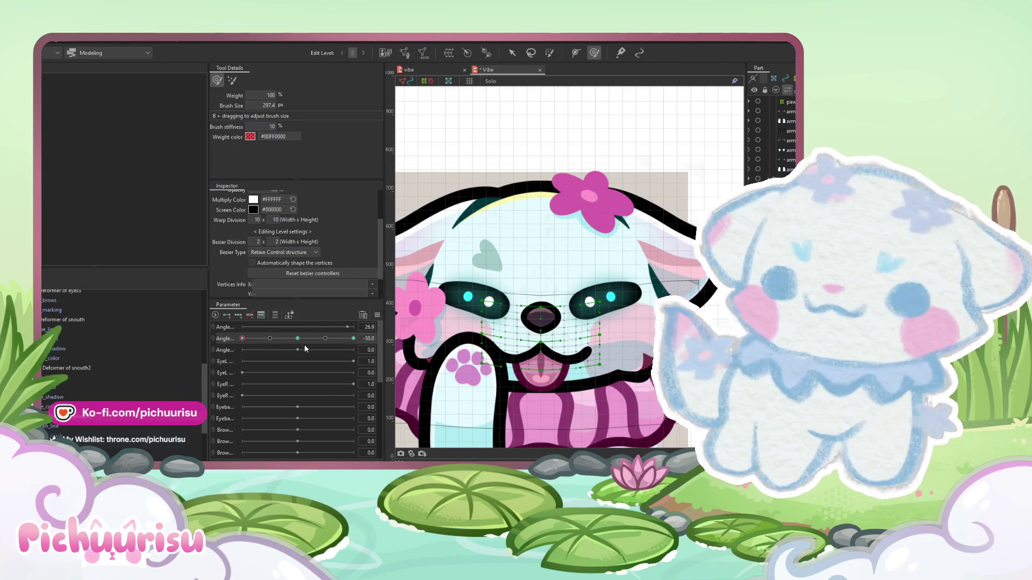
scroll(537, 322, up, 3)
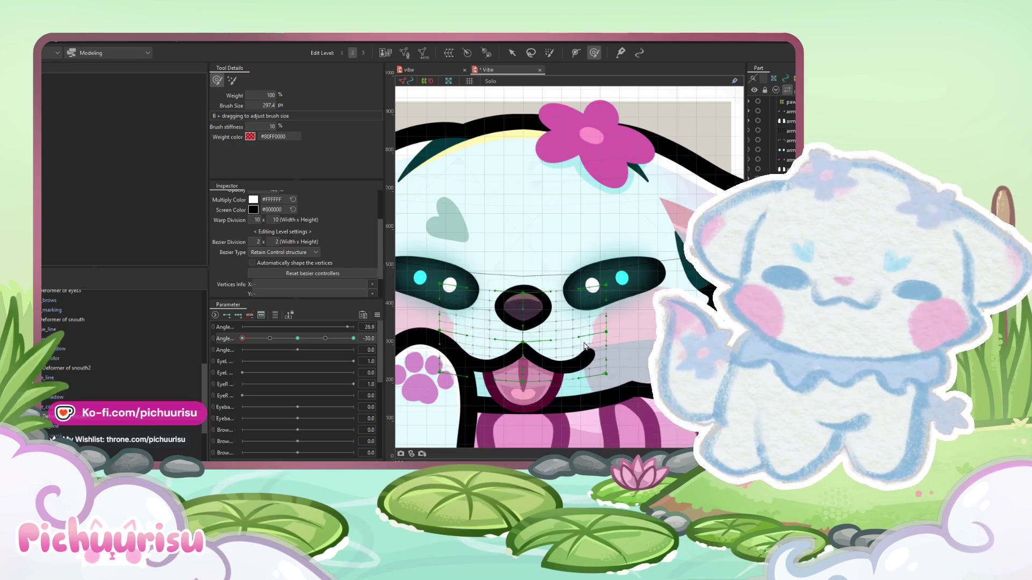
drag(581, 344, 609, 359)
drag(524, 359, 524, 359)
- Raise 'Deformer of snouth' slightly at angle -30 and scrub the head angle to check it
click(516, 57)
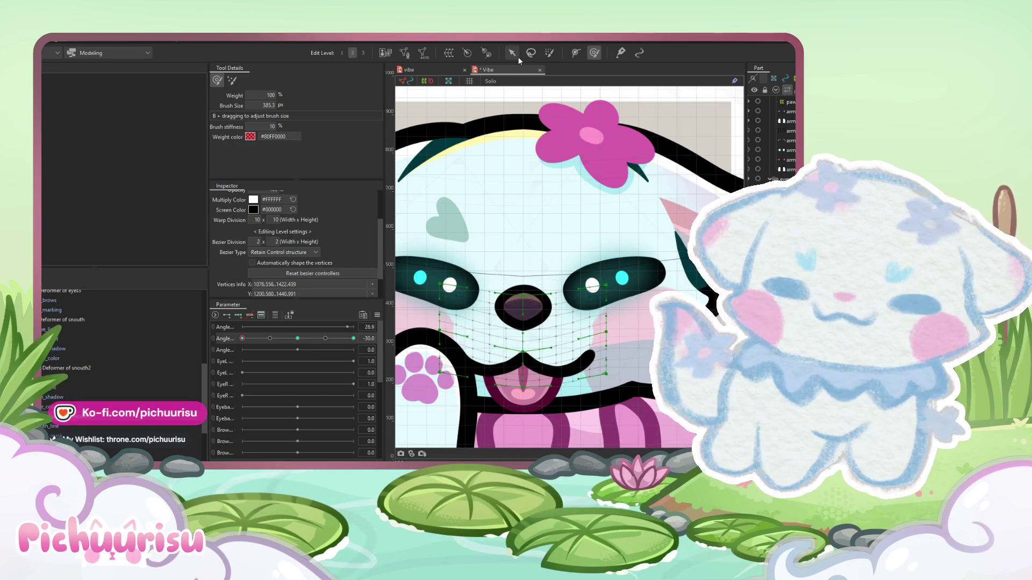
click(46, 328)
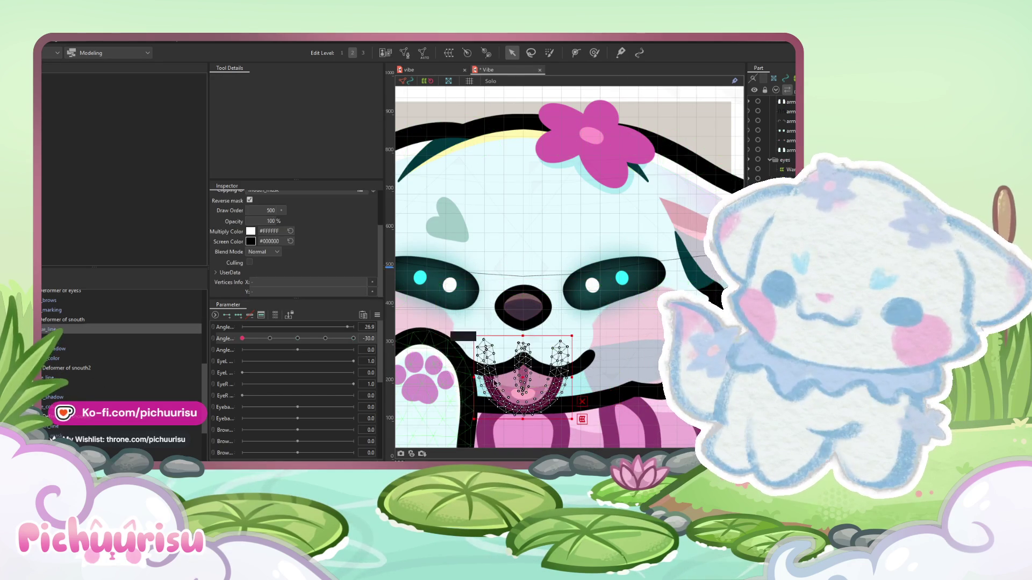
click(51, 355)
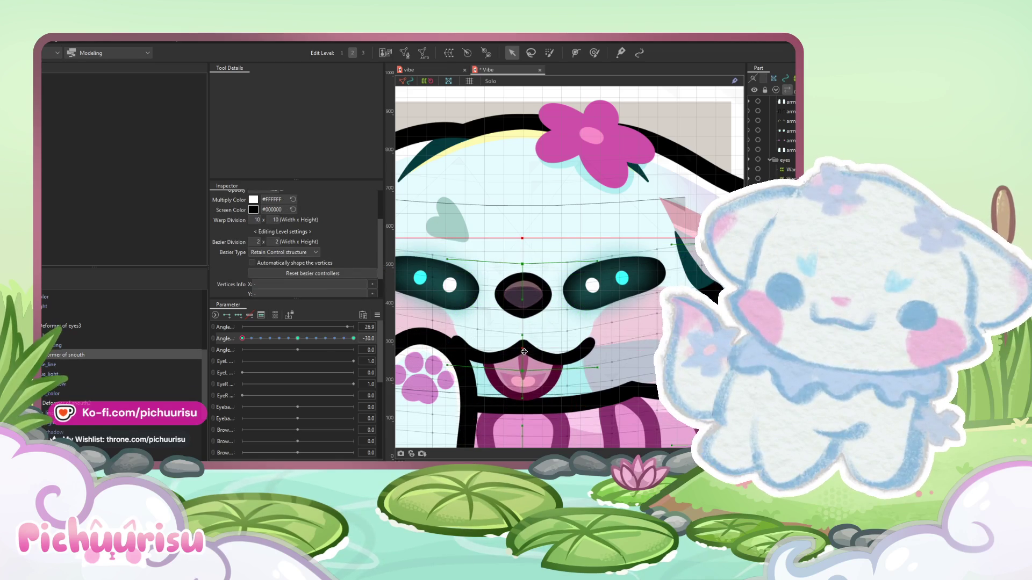
click(128, 378)
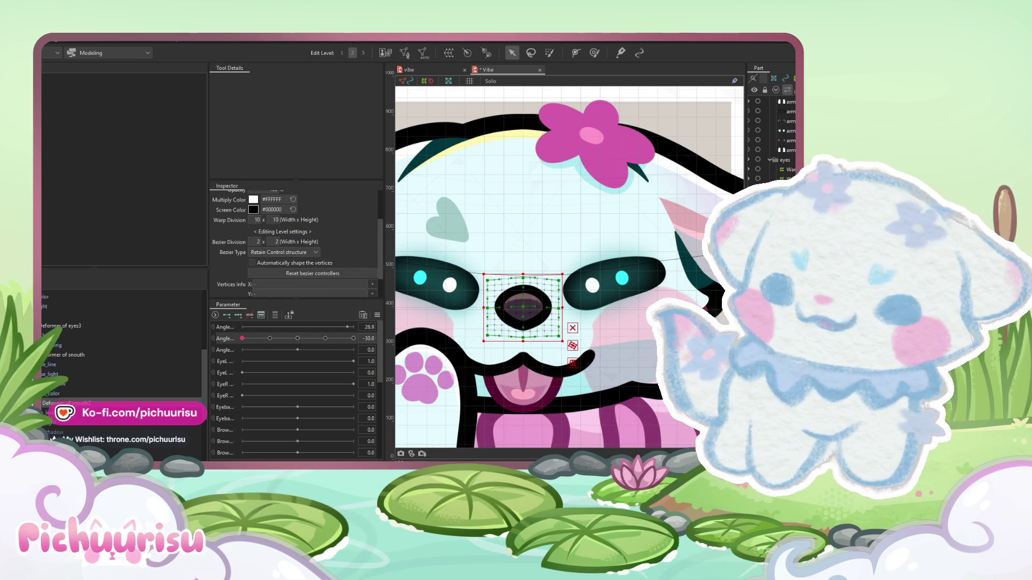
click(492, 371)
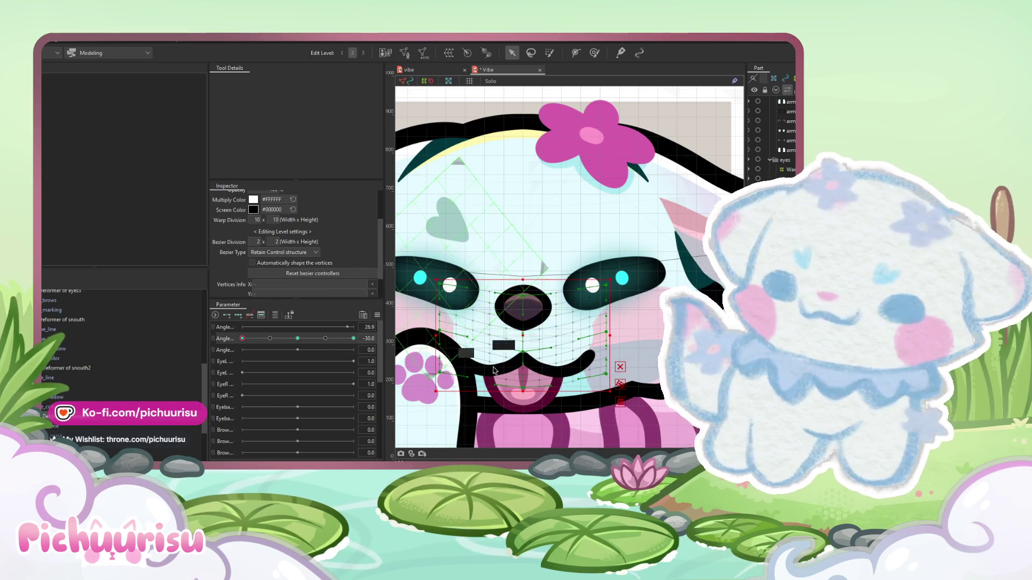
drag(523, 336, 522, 326)
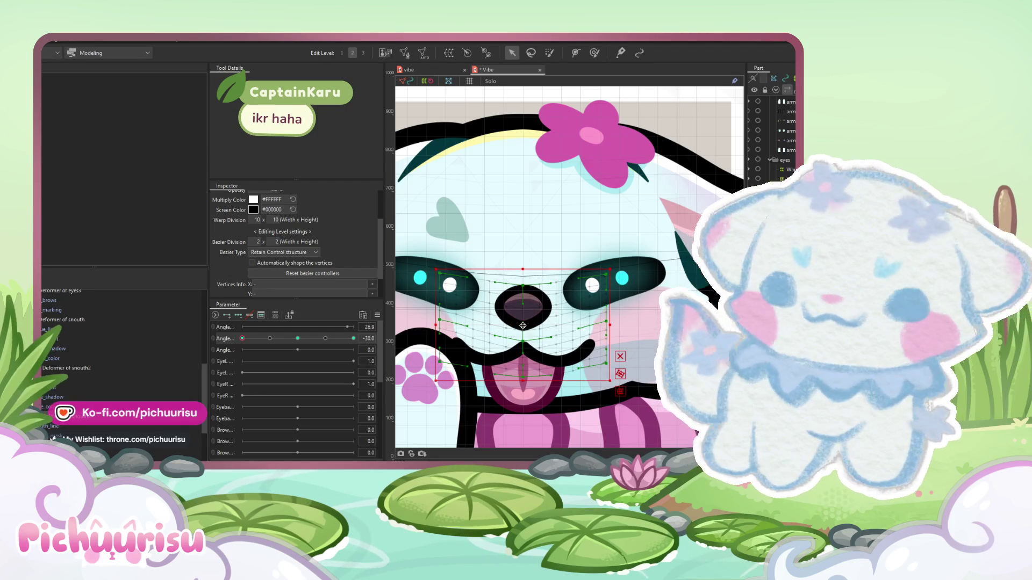
drag(294, 344, 205, 340)
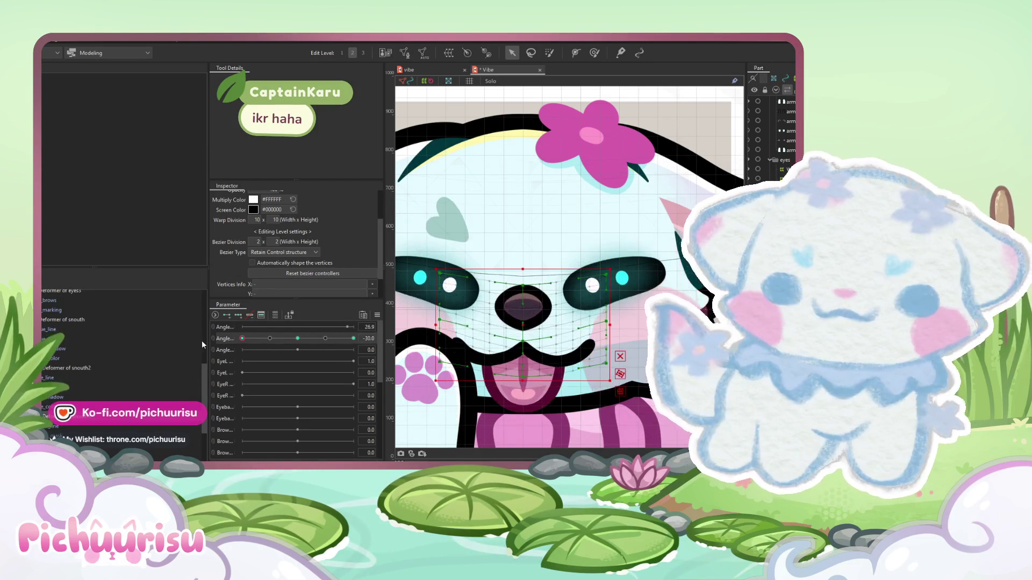
right_click(385, 304)
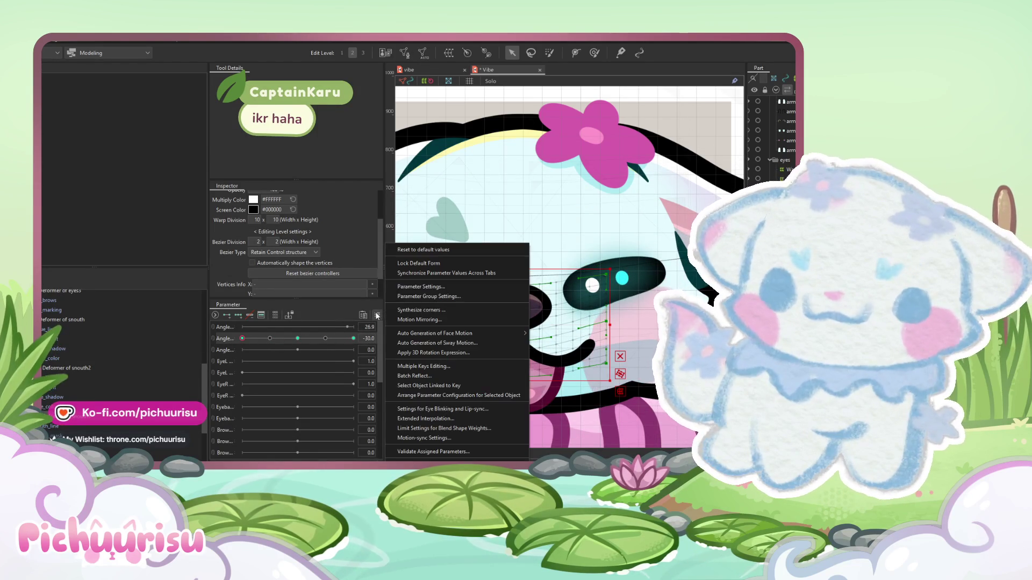
- Preview the head turning between -30 and 30 with the snout deformer selected
key(Escape)
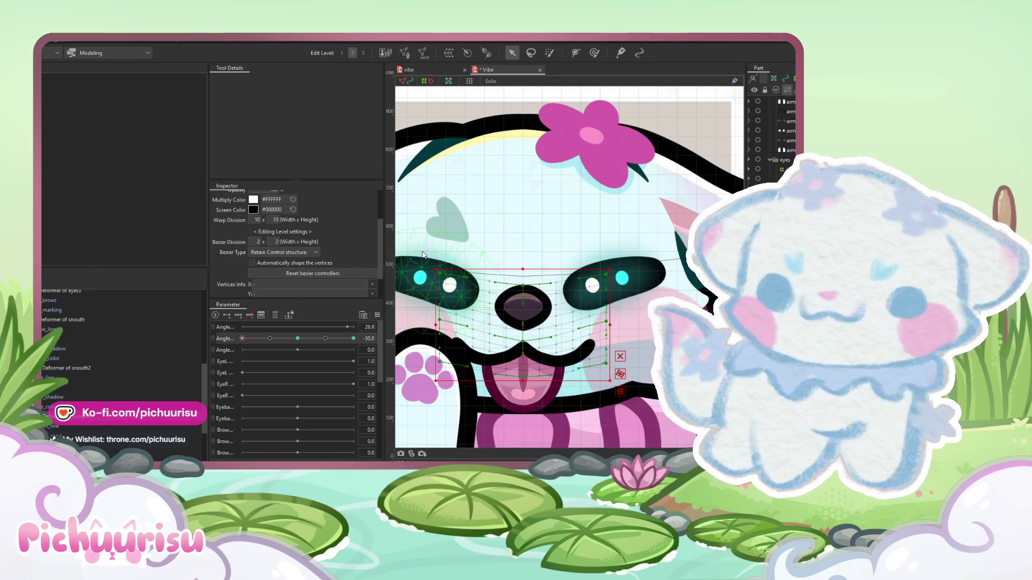
click(438, 223)
mouse_move(276, 337)
mouse_down()
mouse_move(297, 339)
mouse_move(251, 338)
mouse_move(324, 325)
mouse_move(354, 338)
mouse_up()
click(534, 317)
scroll(534, 317, down, 3)
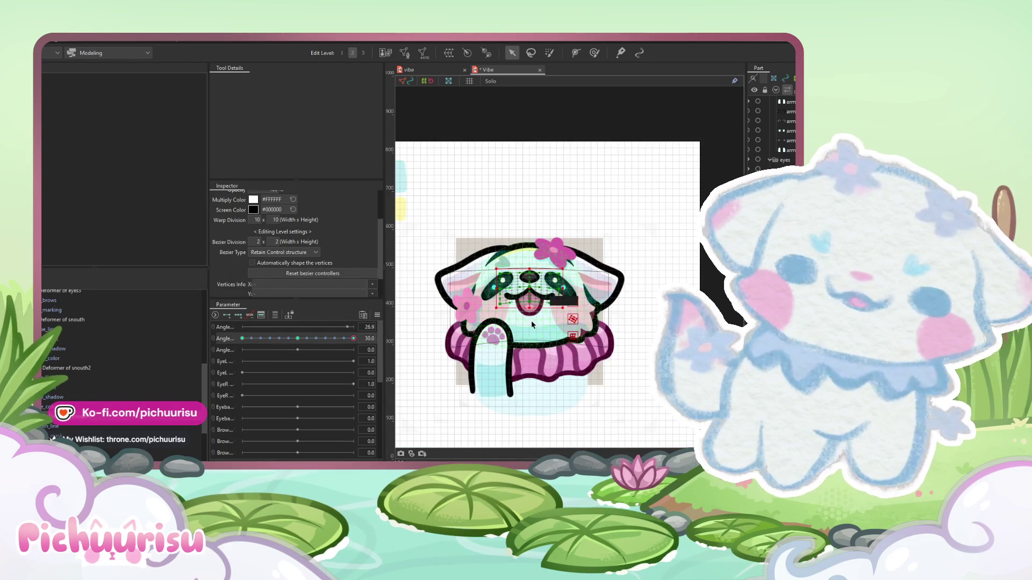
click(107, 320)
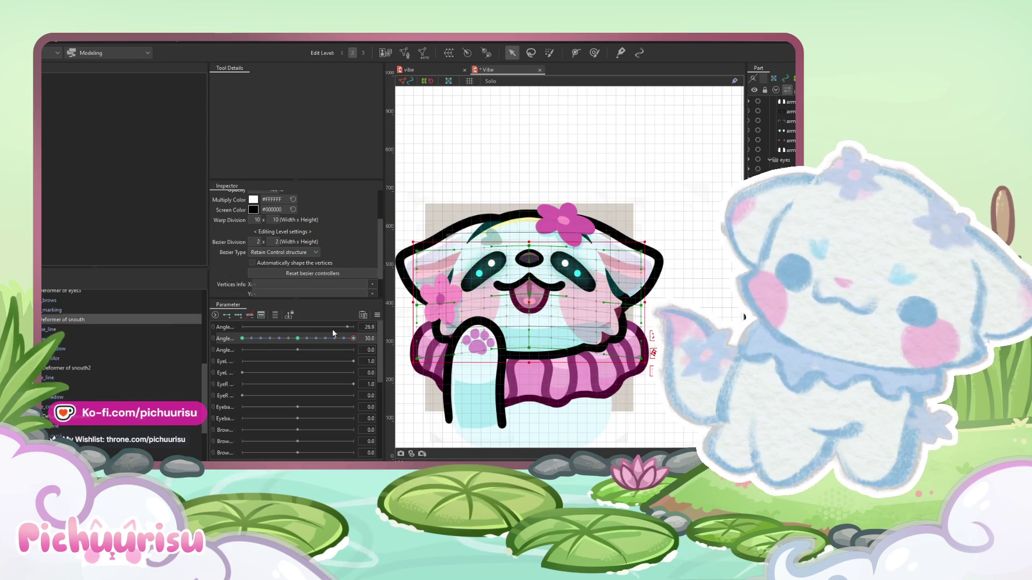
click(242, 339)
click(353, 338)
- At head angle -30, brush-reshape the mouth layers' warp deformer around the mouth and tongue
click(594, 52)
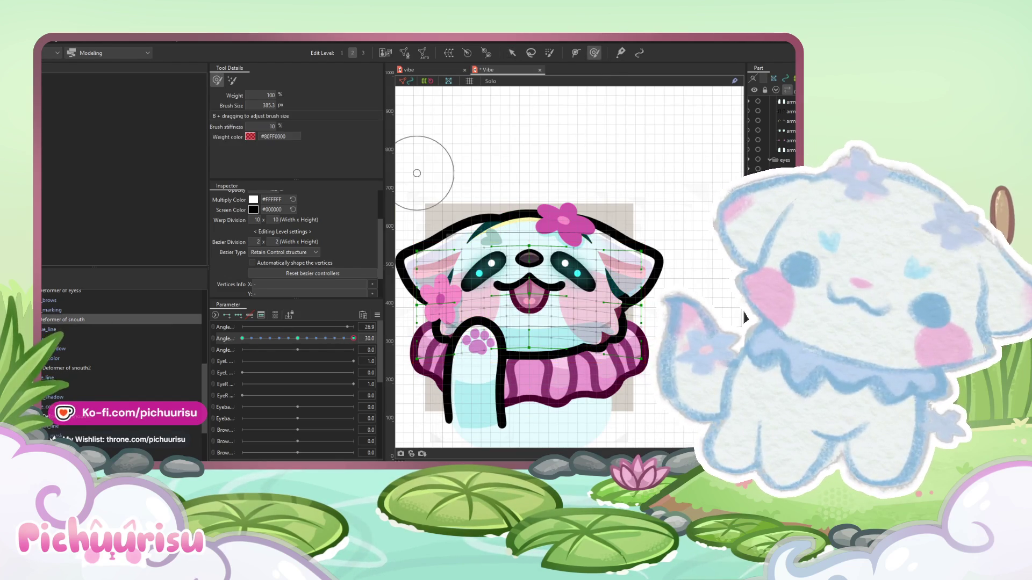
click(55, 329)
shift+click(54, 358)
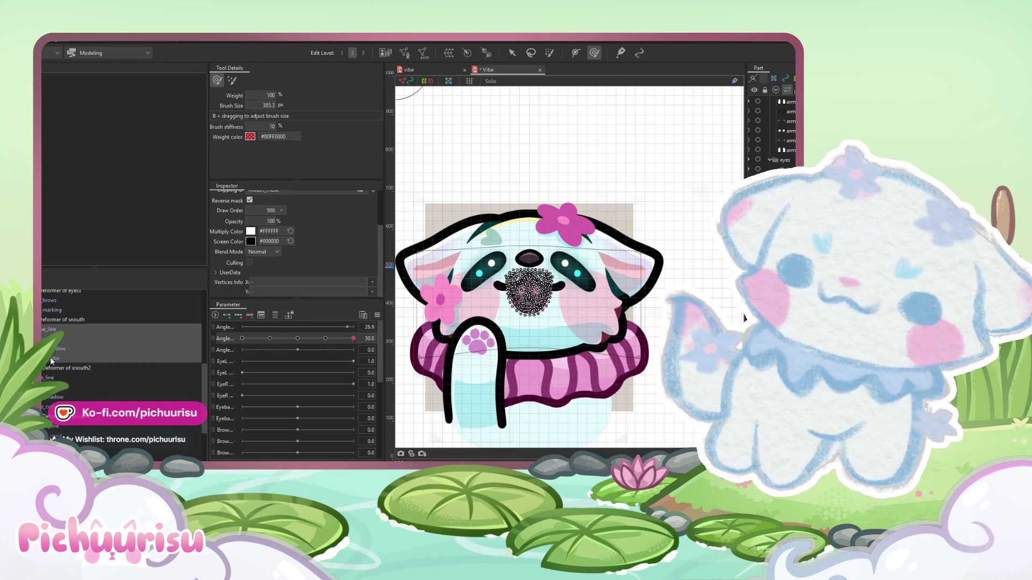
click(529, 293)
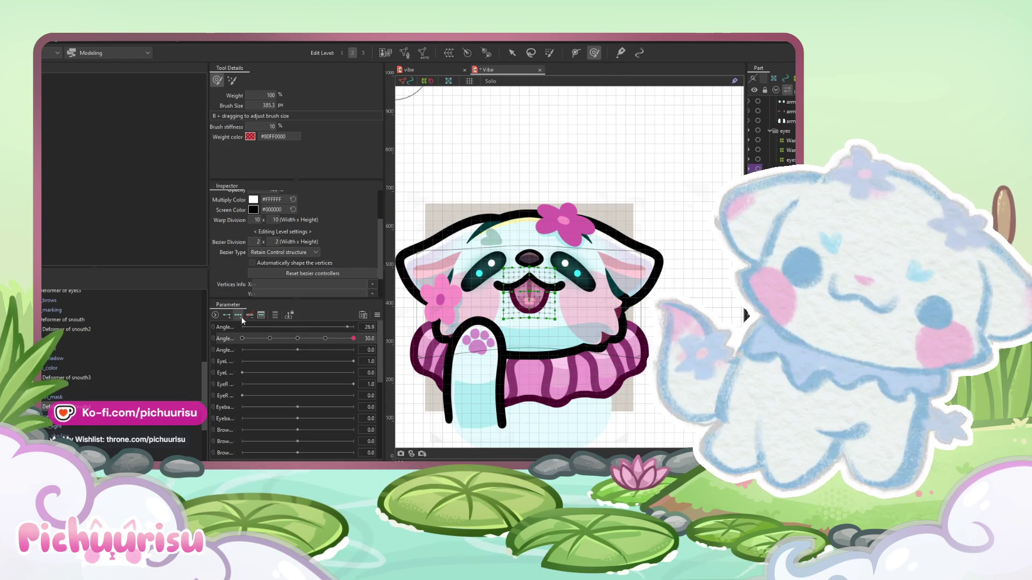
scroll(535, 309, up, 4)
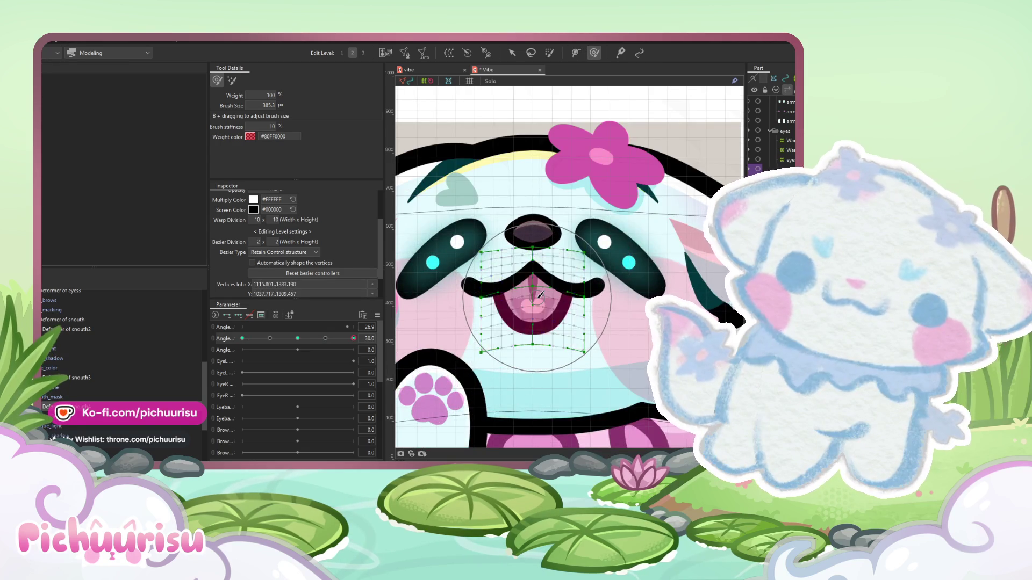
scroll(534, 306, down, 4)
click(242, 338)
scroll(534, 396, up, 4)
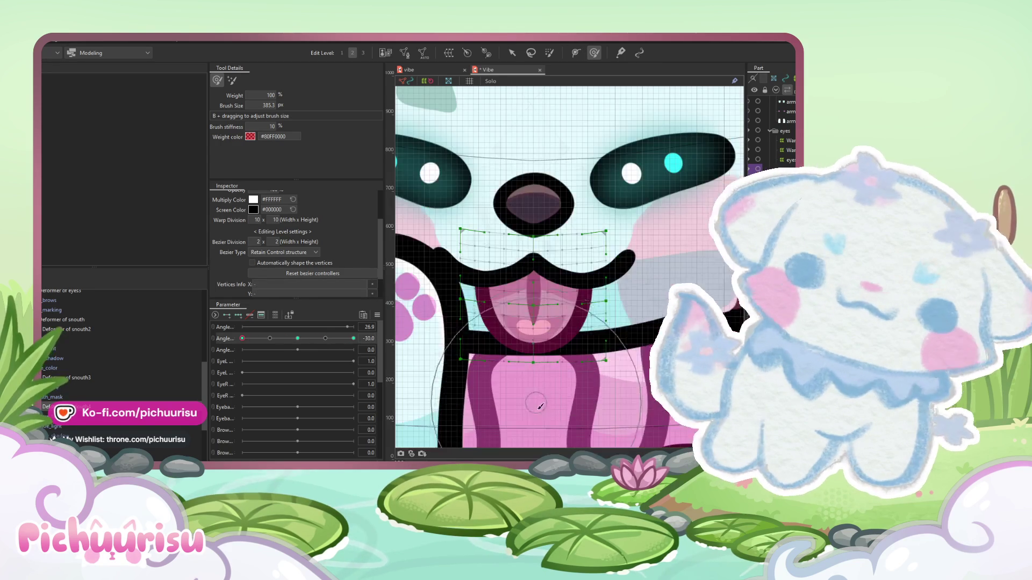
mouse_move(535, 395)
mouse_down()
mouse_move(534, 318)
mouse_move(540, 371)
mouse_move(537, 385)
mouse_move(524, 376)
mouse_move(527, 286)
mouse_up()
- Leave the parameter options unchanged and return to the arrow tool, clearing the mouth selection
scroll(533, 393, down, 3)
scroll(530, 400, up, 3)
scroll(527, 286, down, 4)
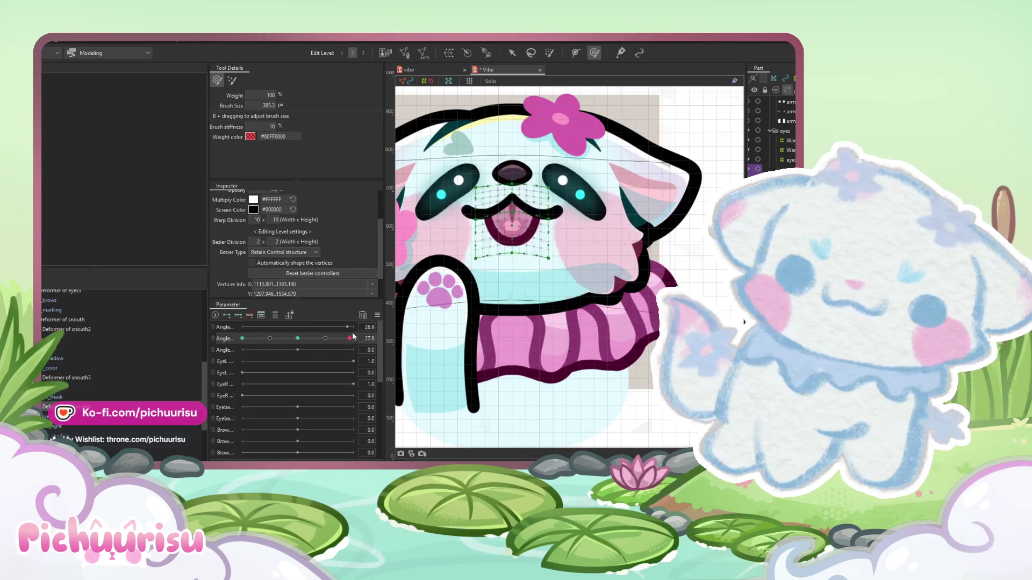
click(376, 316)
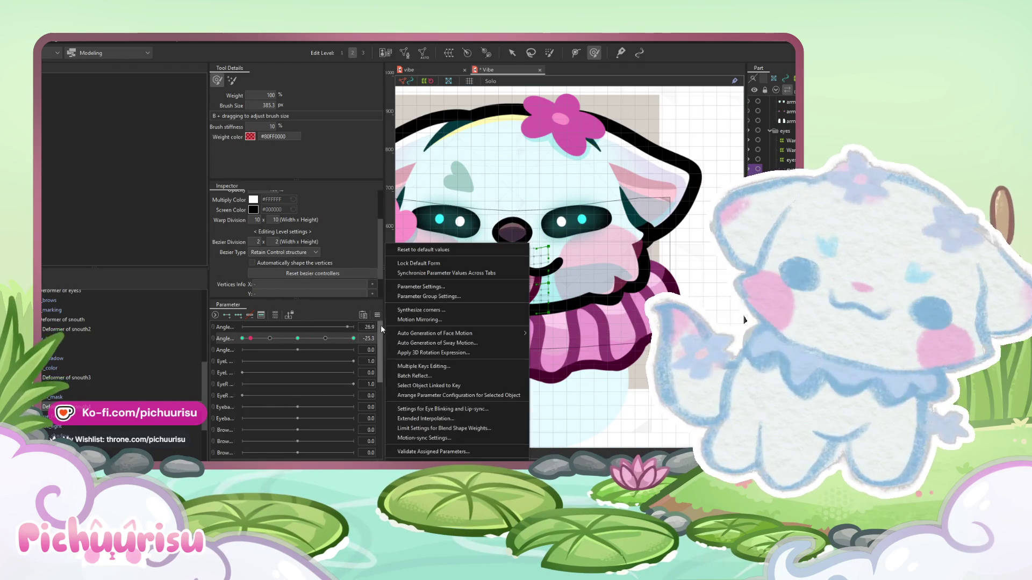
click(420, 415)
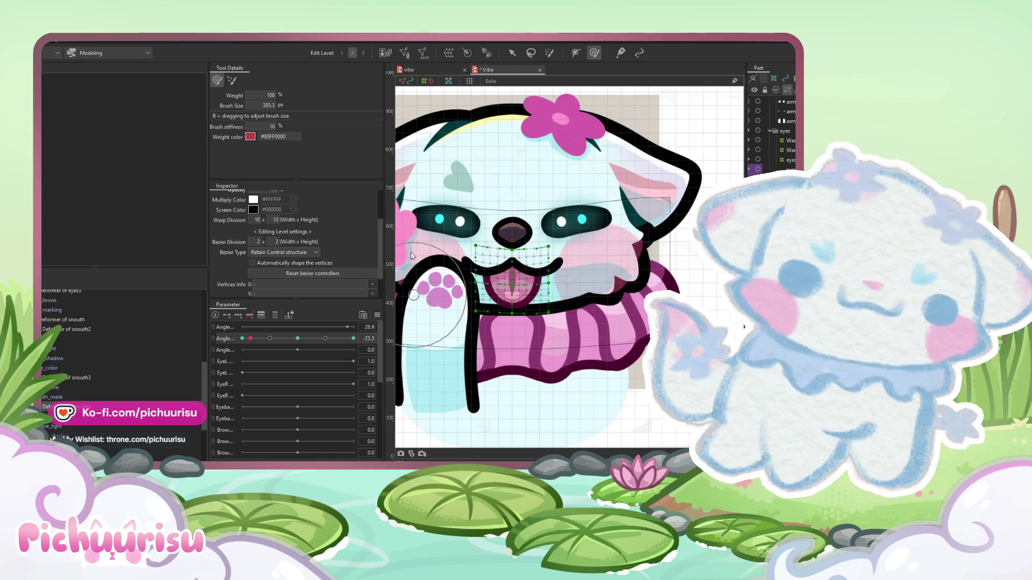
scroll(520, 235, down, 3)
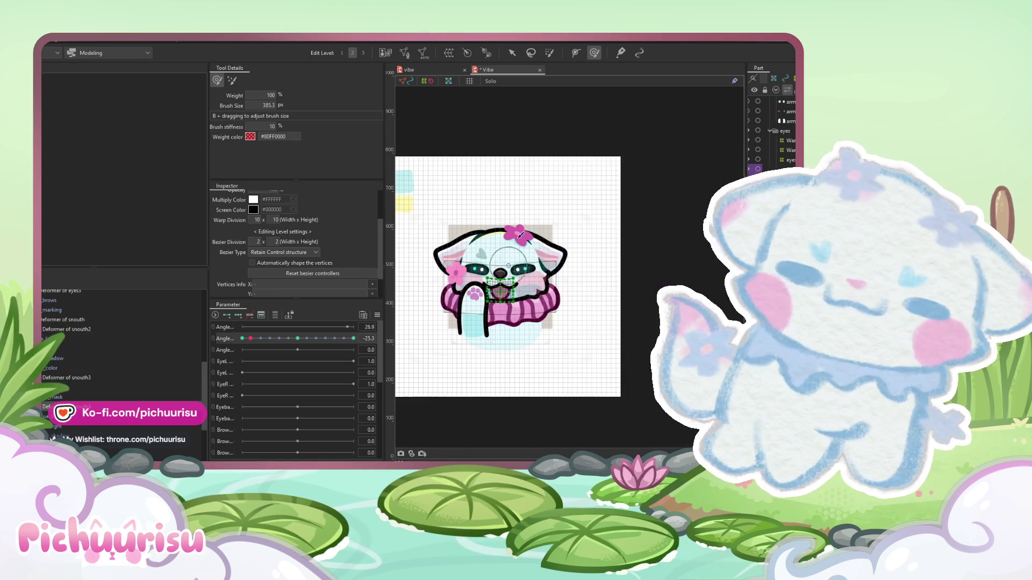
click(513, 53)
scroll(489, 274, up, 5)
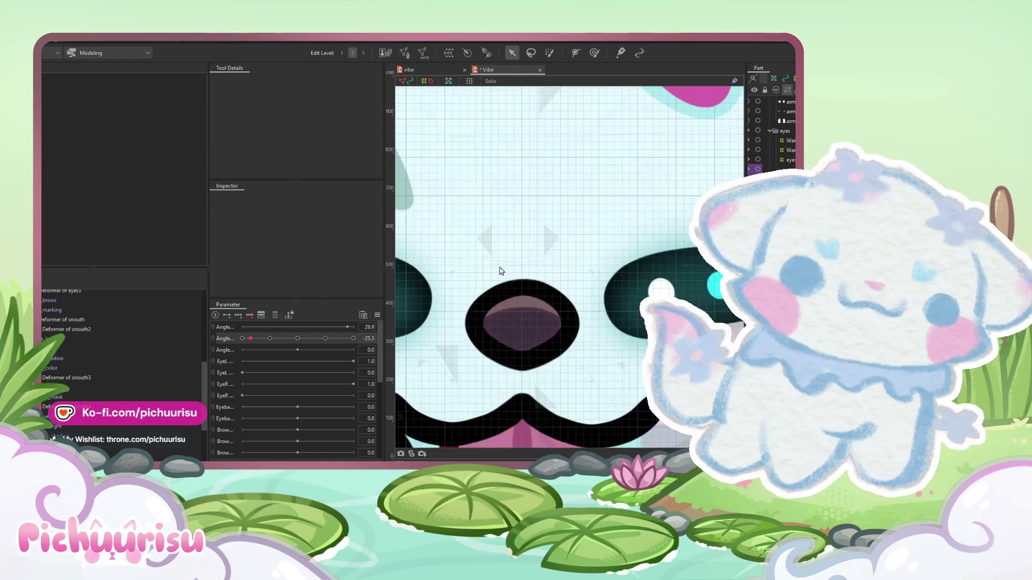
- At head angle -30, reshape the snouth5 nose warp with a smaller deform brush
click(517, 305)
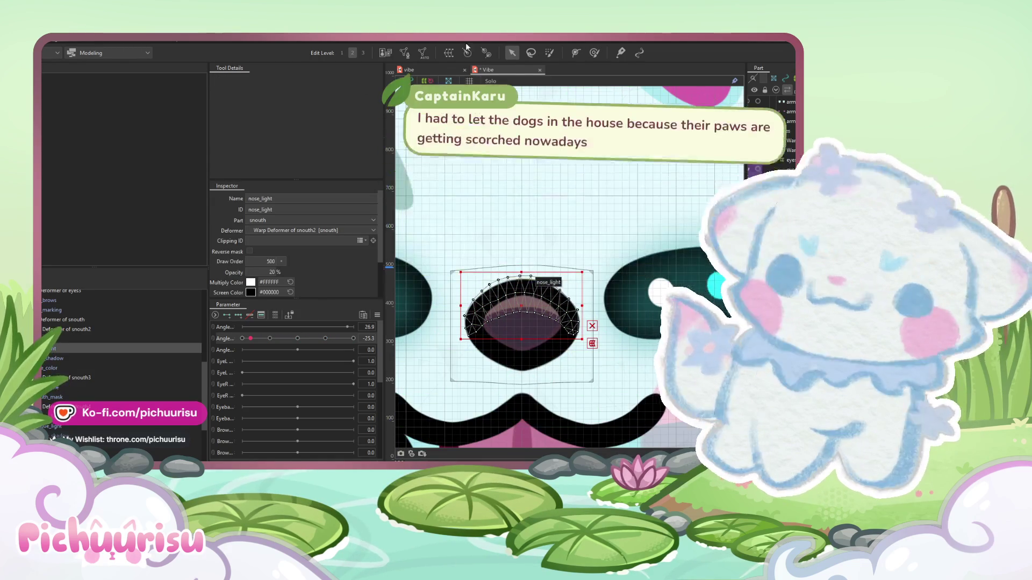
click(531, 332)
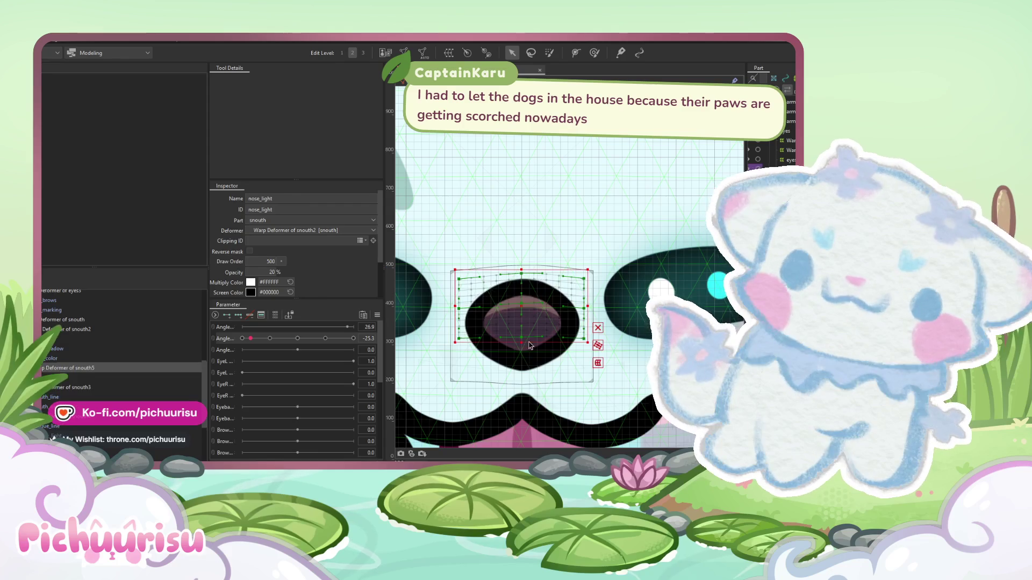
click(242, 339)
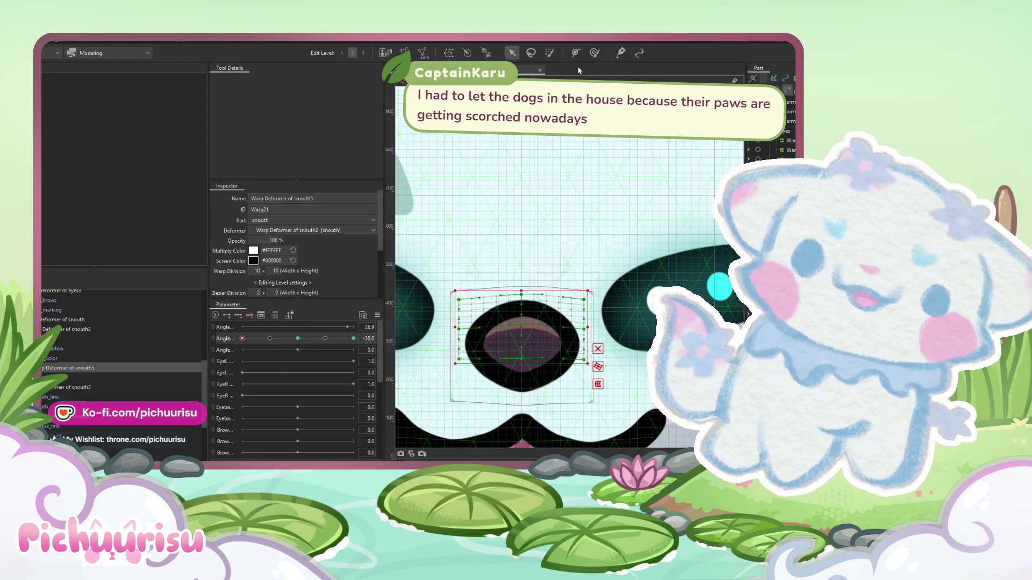
click(593, 54)
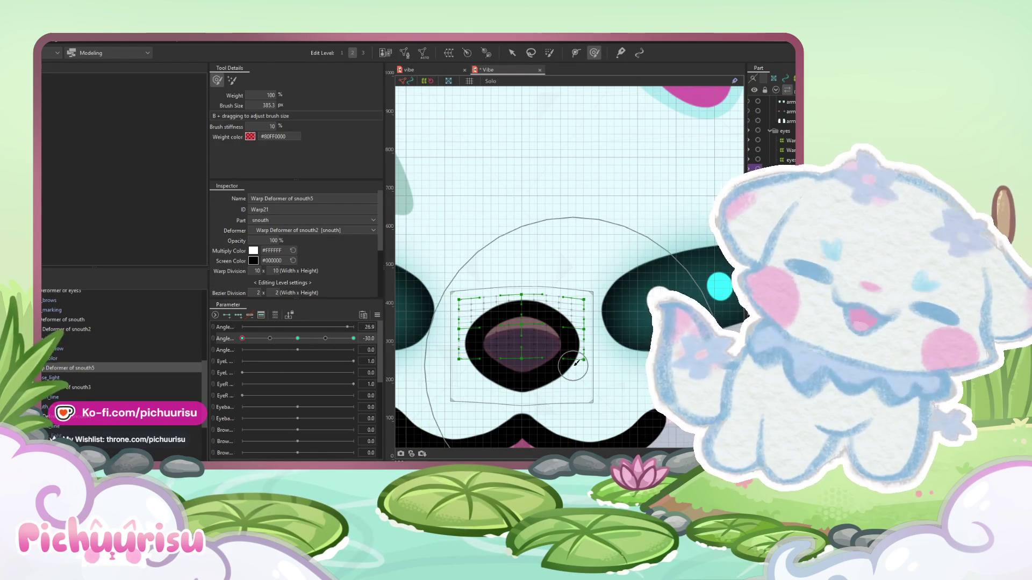
drag(533, 364, 435, 347)
scroll(519, 350, up, 3)
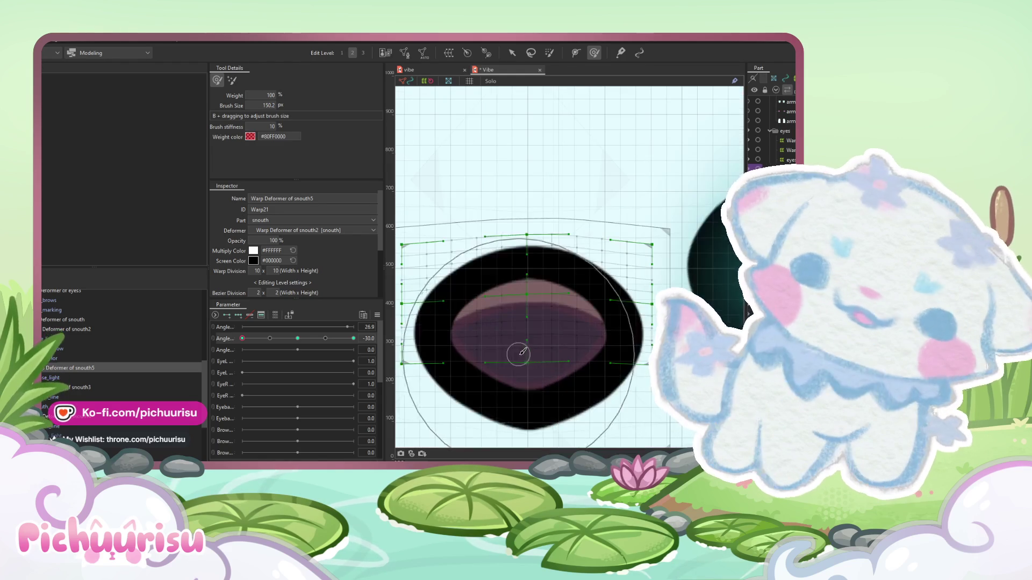
mouse_move(521, 346)
mouse_down()
mouse_move(525, 361)
mouse_move(574, 363)
mouse_move(564, 373)
mouse_move(502, 373)
mouse_move(553, 376)
mouse_move(532, 362)
mouse_move(532, 371)
mouse_up()
- Pull the top edge of the snouth6 nose warp downward
click(50, 349)
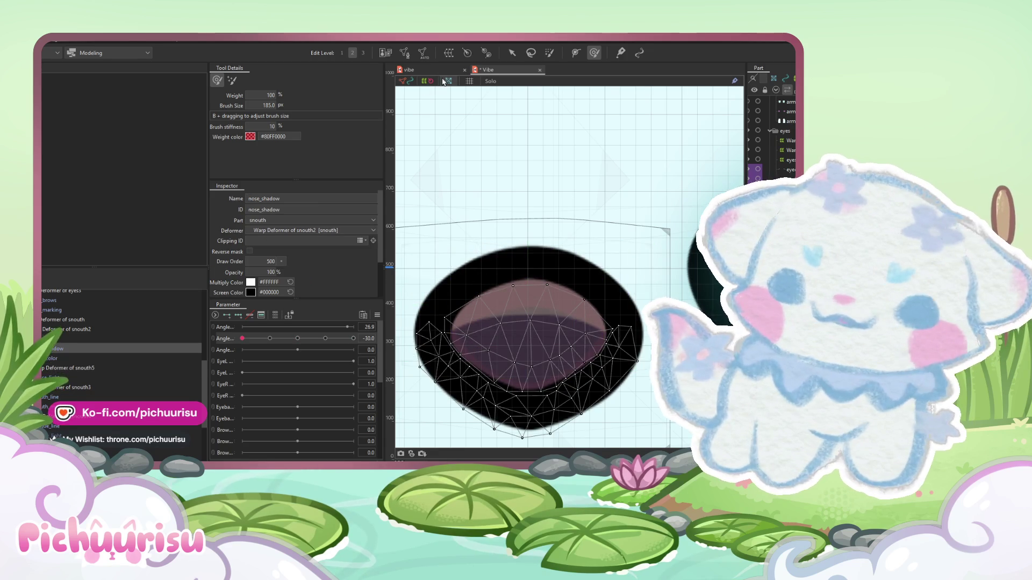
click(524, 346)
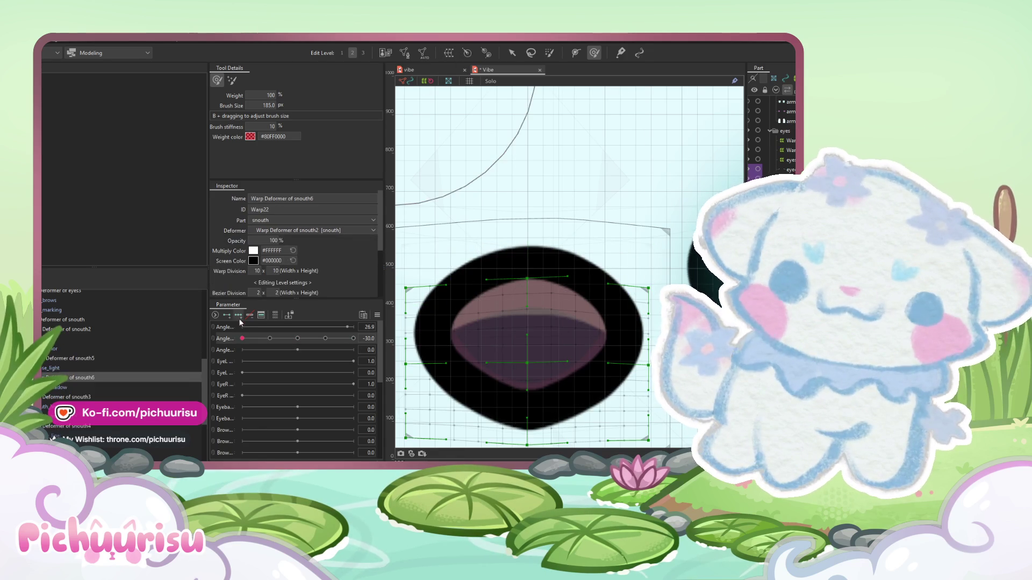
mouse_move(499, 311)
mouse_down()
mouse_move(519, 319)
mouse_move(523, 357)
mouse_up()
click(512, 52)
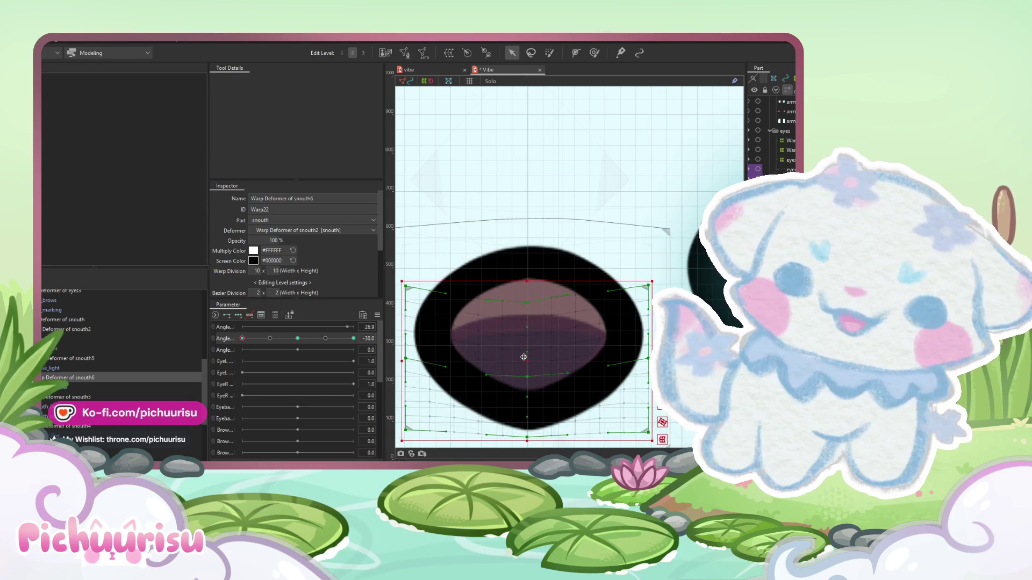
- Scrub the head angle to check the nose, then select Warp Deformer of snouth2
scroll(523, 356, down, 3)
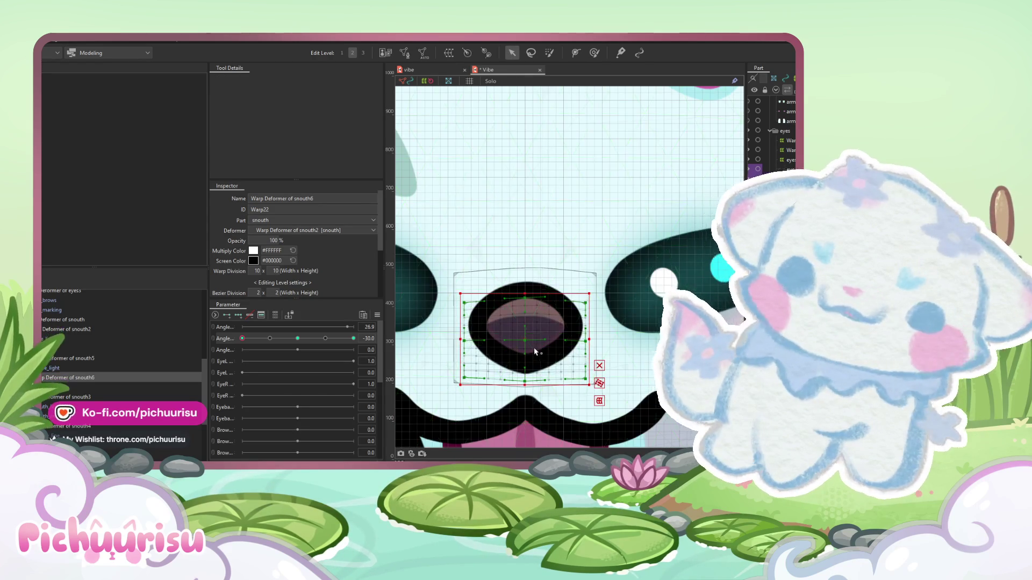
scroll(535, 349, up, 3)
scroll(518, 344, down, 3)
scroll(518, 340, up, 3)
click(283, 338)
drag(295, 337, 227, 345)
scroll(504, 309, down, 3)
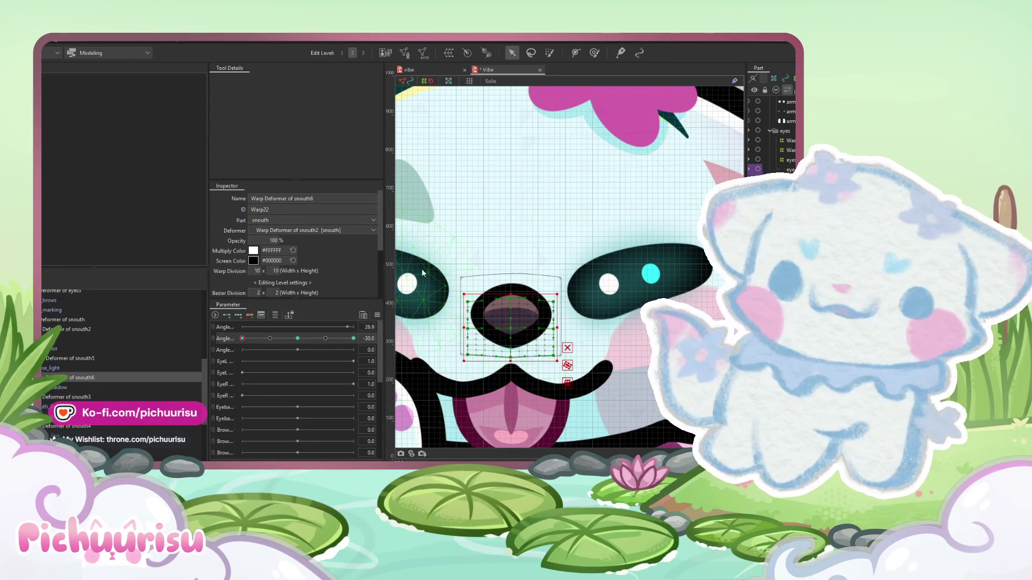
drag(325, 335, 150, 364)
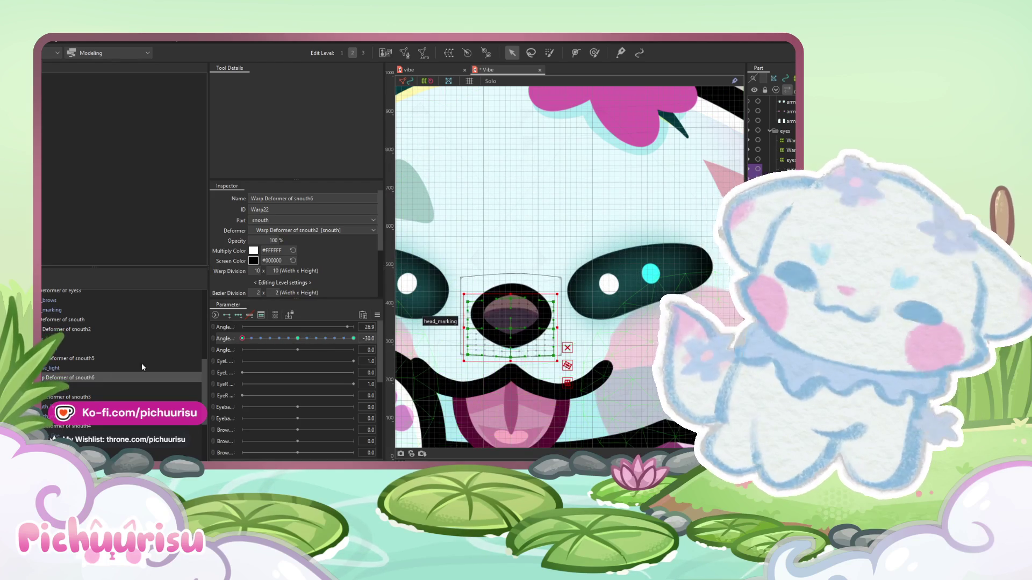
click(63, 327)
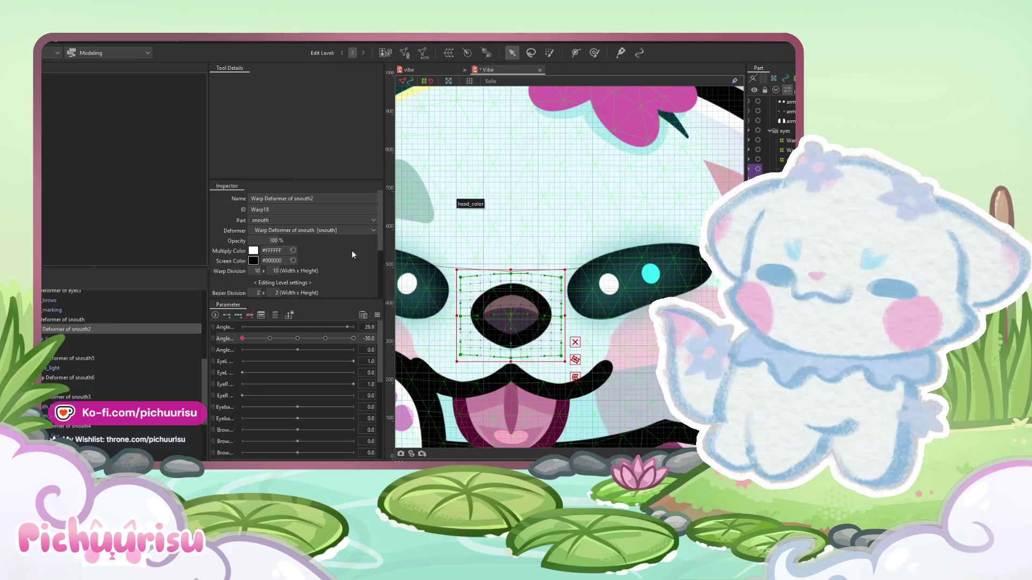
- Paint deformation weight onto the nose warp at the 30 head angle
click(597, 53)
drag(506, 301, 511, 312)
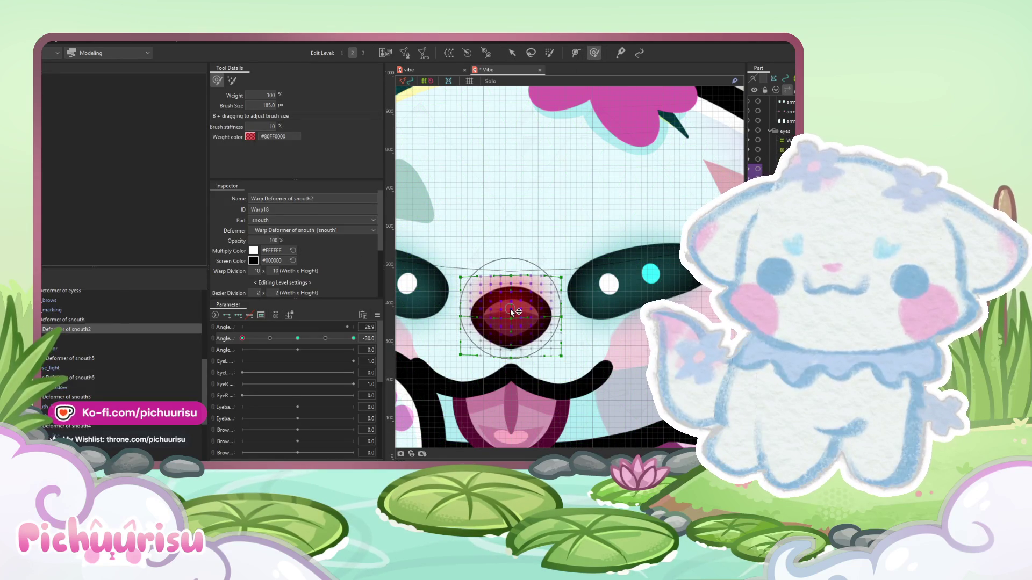
scroll(509, 310, down, 4)
drag(280, 339, 353, 339)
scroll(501, 279, up, 5)
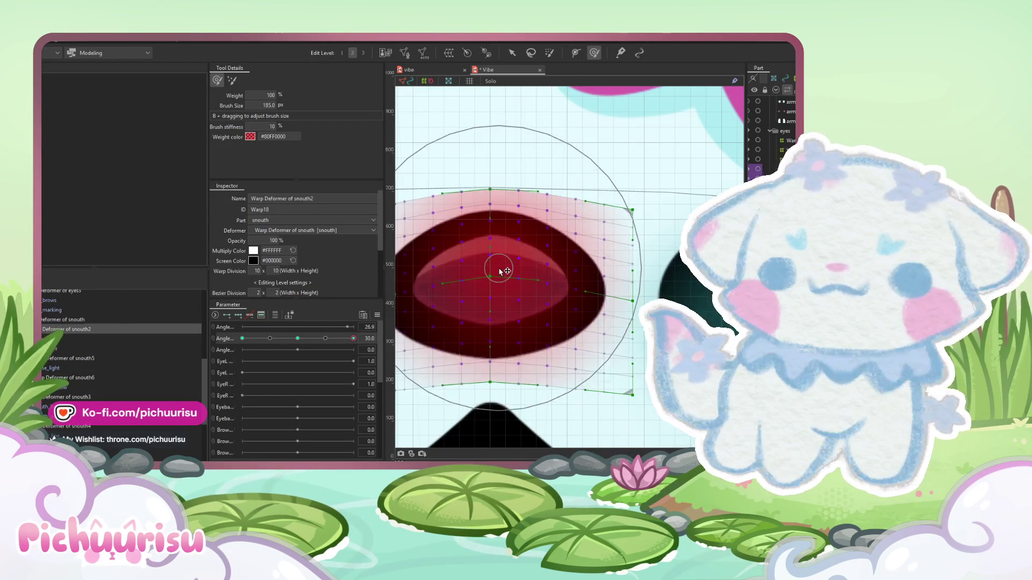
scroll(500, 274, down, 4)
click(498, 268)
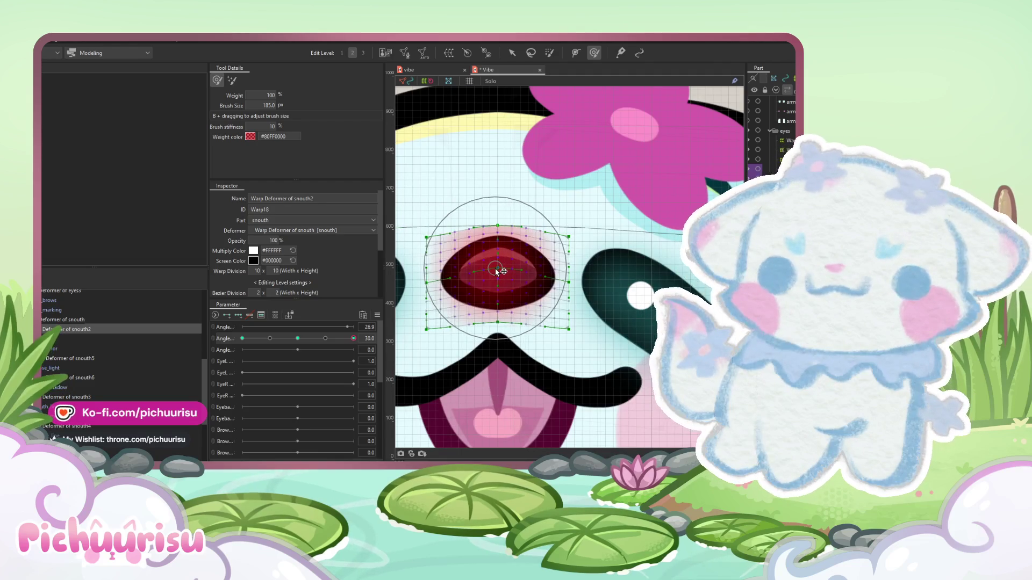
click(486, 260)
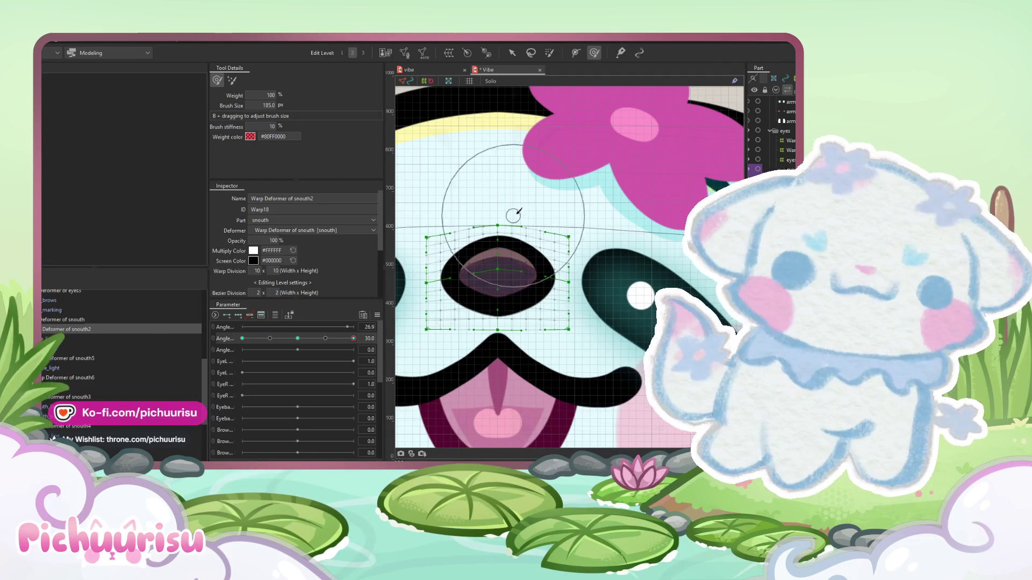
click(500, 272)
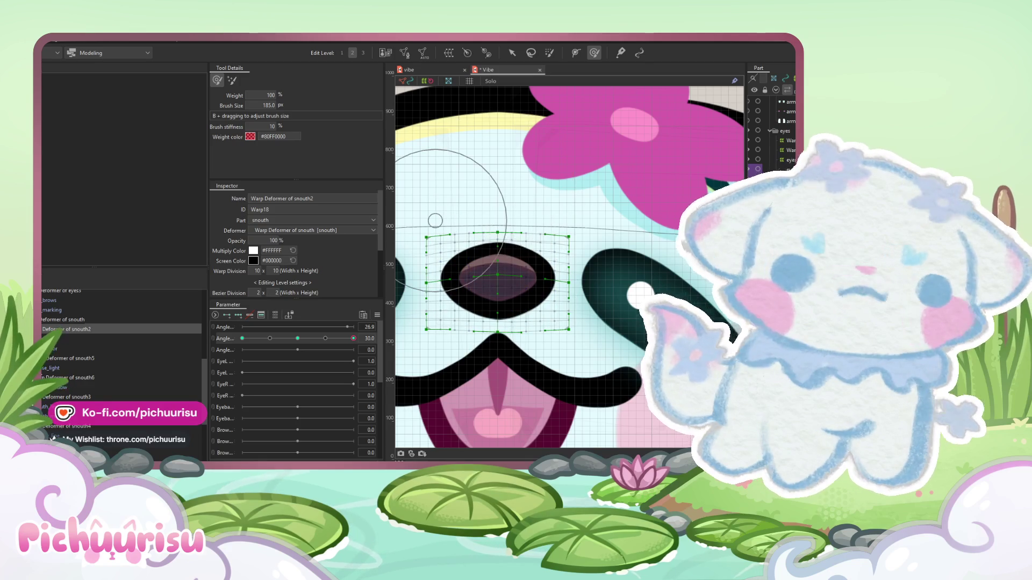
- Paint weight across the nose_line mesh with a resized brush, then select nose_light
click(56, 339)
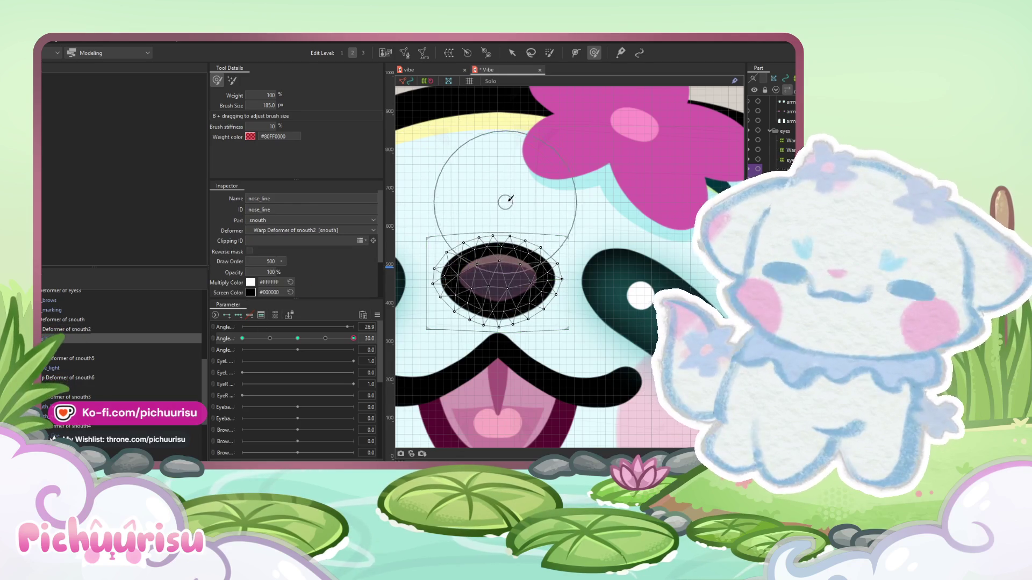
drag(489, 191, 489, 194)
click(480, 240)
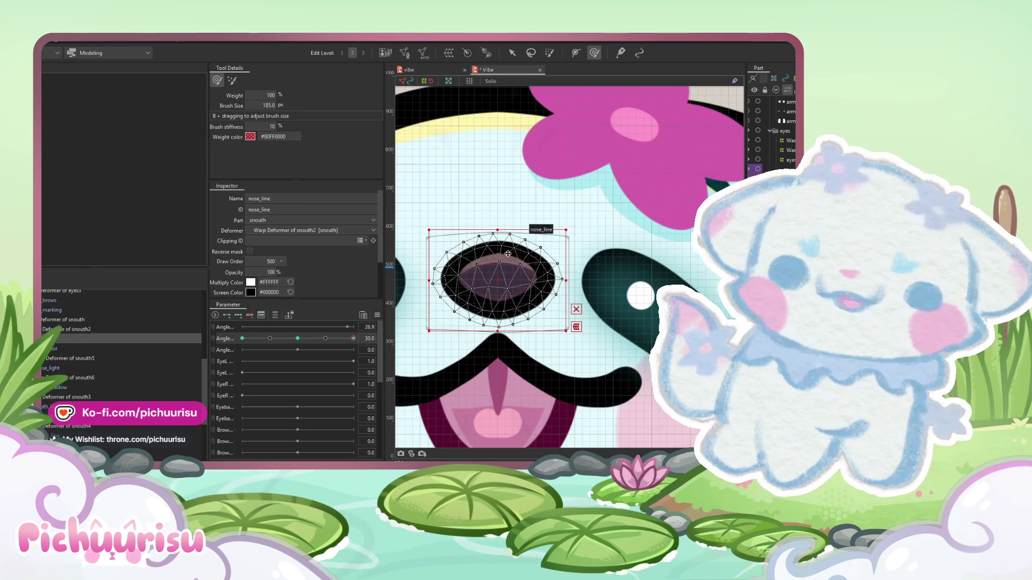
scroll(517, 268, up, 2)
drag(569, 290, 524, 291)
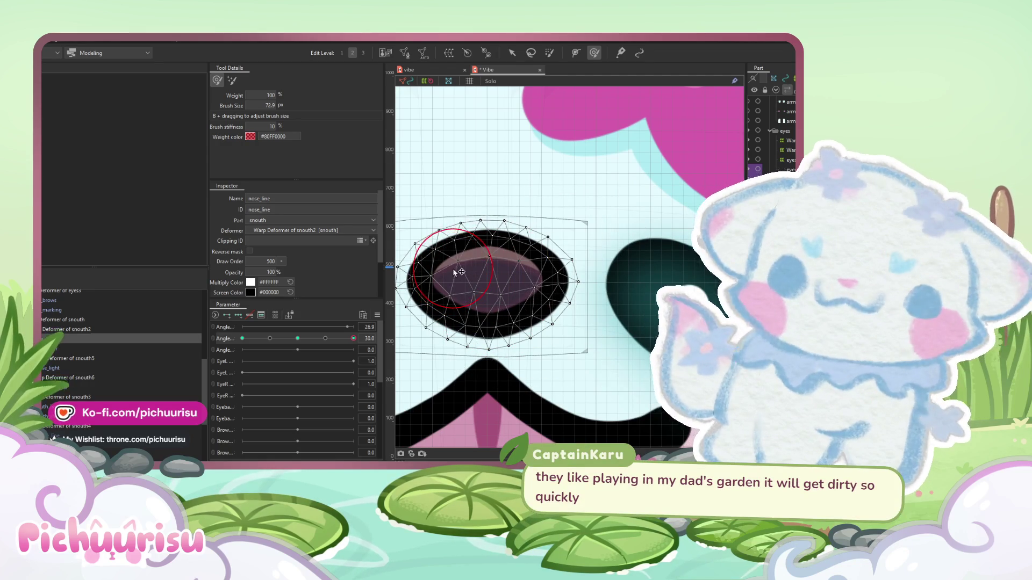
scroll(489, 259, up, 2)
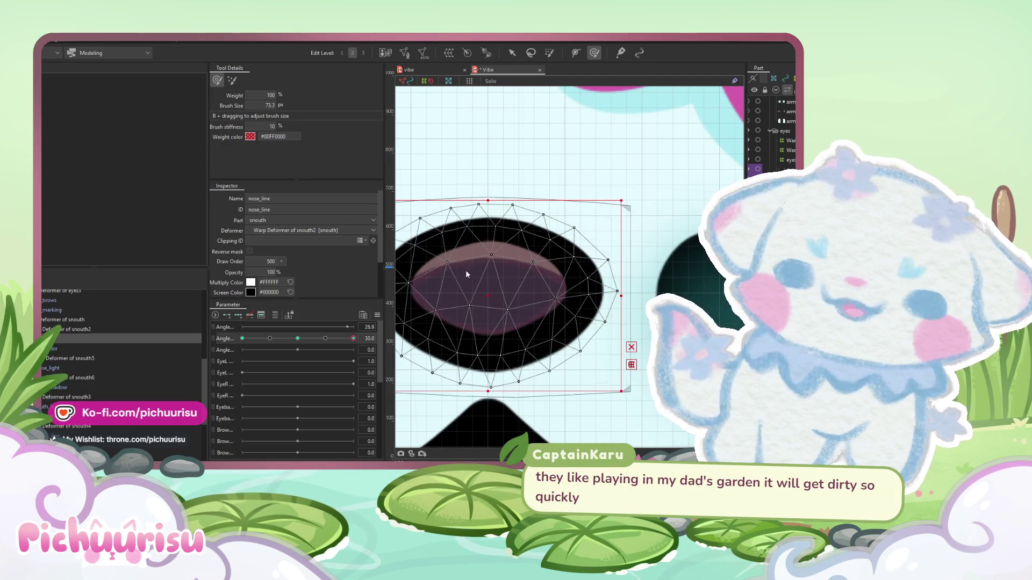
mouse_move(469, 268)
mouse_down()
mouse_move(484, 242)
mouse_move(497, 279)
mouse_move(488, 283)
mouse_up()
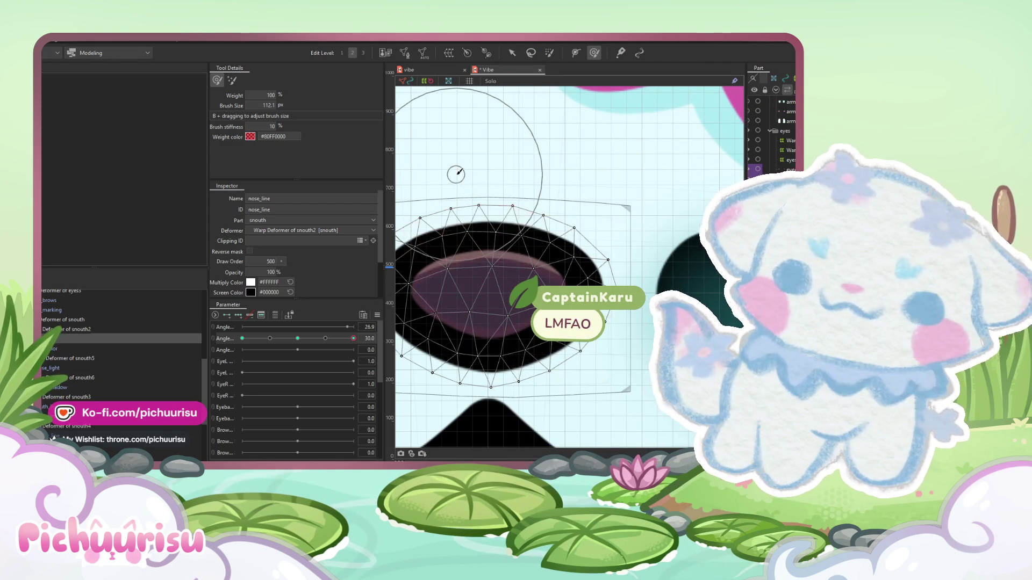
scroll(499, 215, down, 5)
mouse_move(353, 338)
mouse_down()
mouse_move(240, 326)
mouse_move(353, 338)
mouse_up()
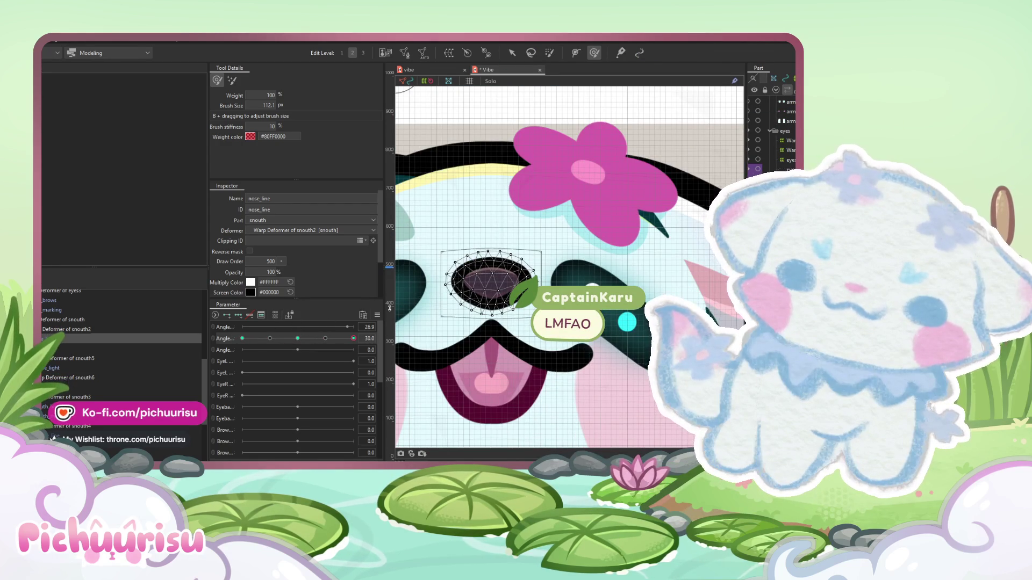
click(47, 368)
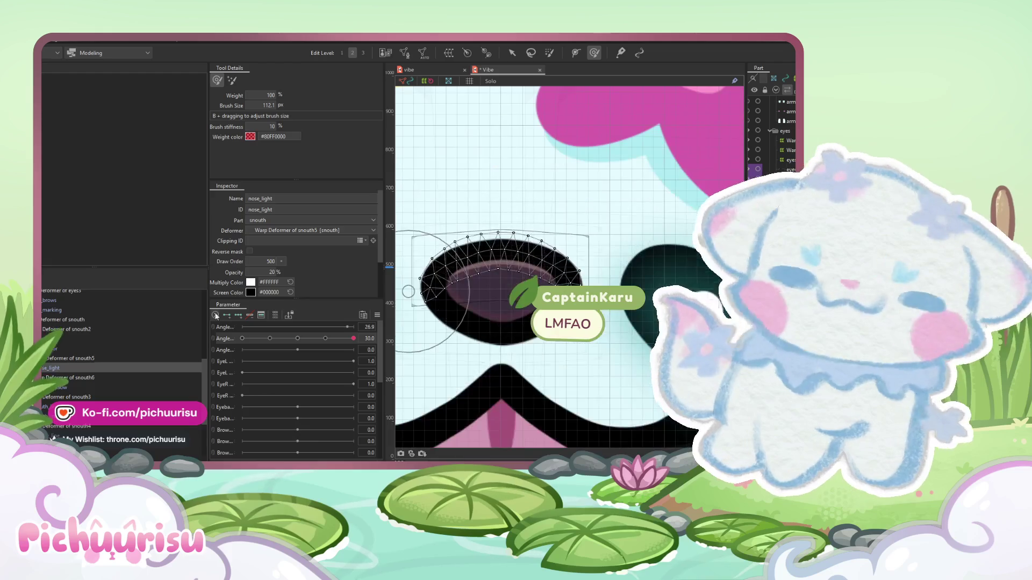
click(240, 314)
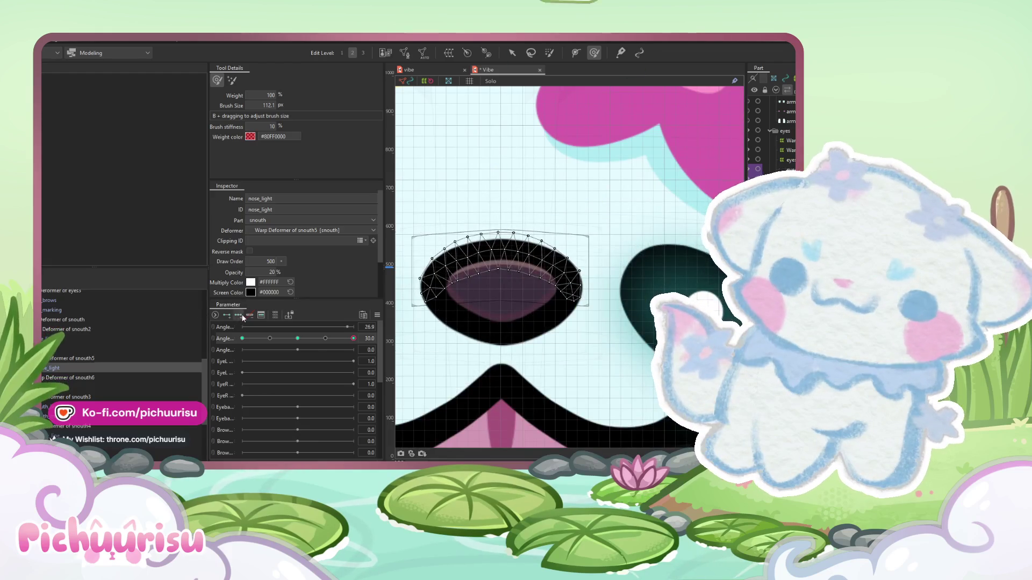
- Clip nose_light to nose_color and nudge the snouth5 warp deformer up slightly
click(51, 348)
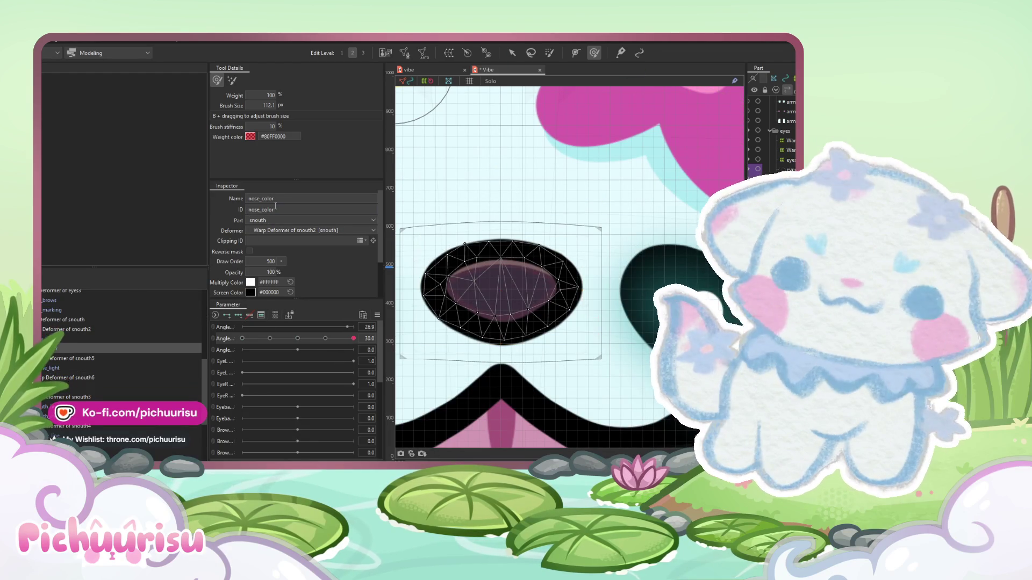
click(54, 369)
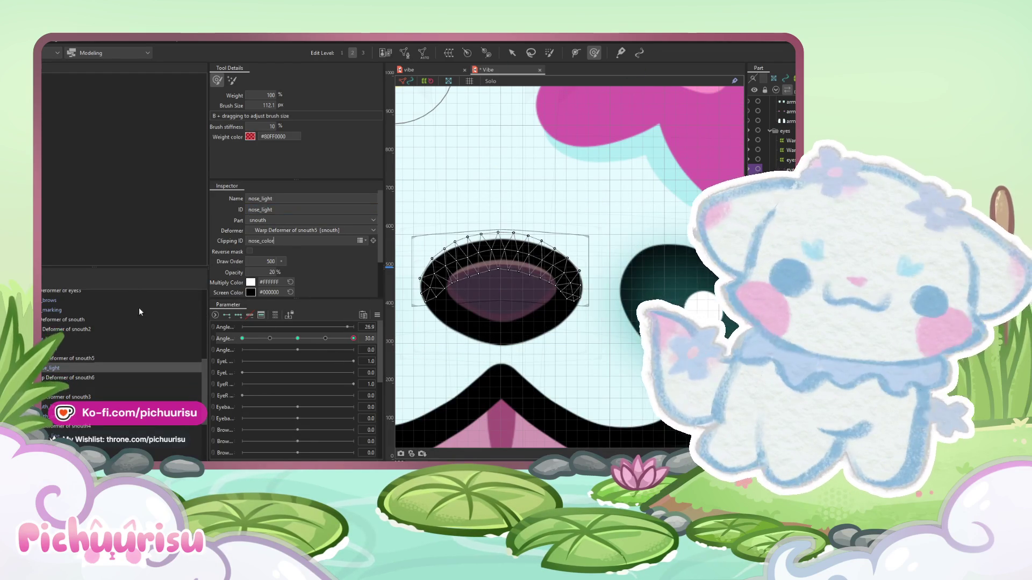
click(72, 358)
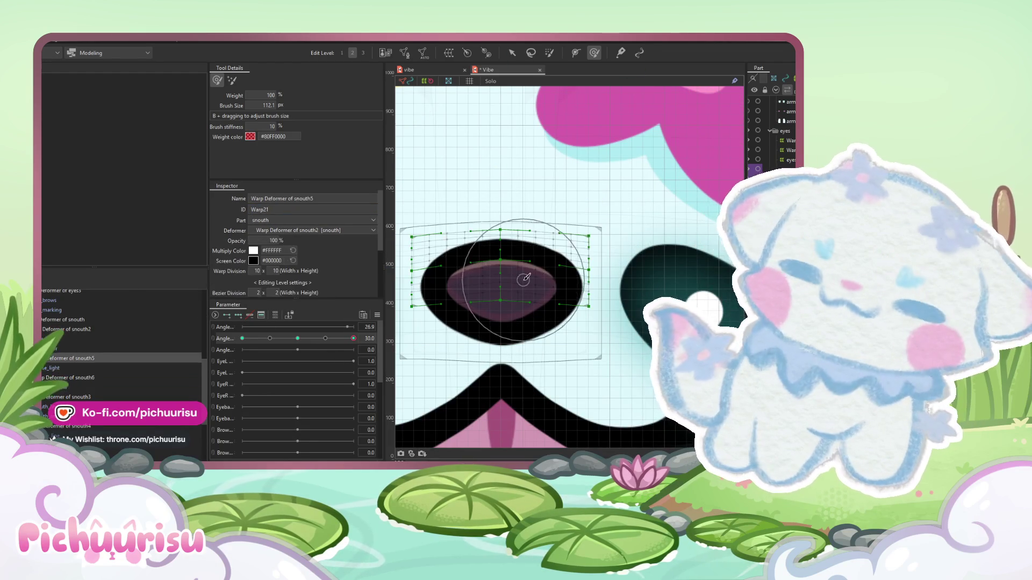
click(512, 52)
drag(505, 270, 505, 263)
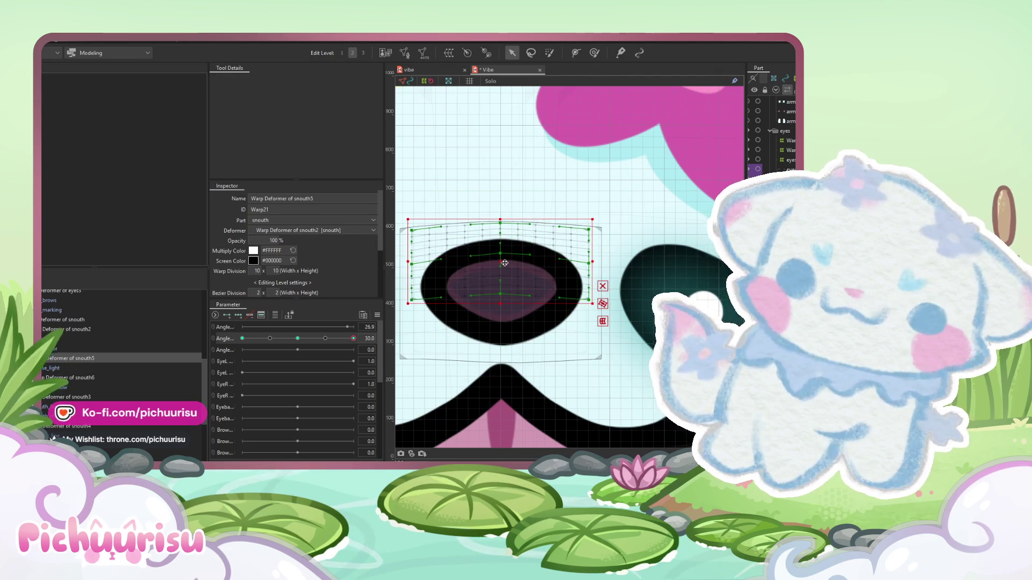
- Scrub the head angle to check the snout, return it to 30, and reselect nose_light
scroll(505, 263, down, 5)
mouse_move(353, 338)
mouse_down()
mouse_move(326, 336)
mouse_move(338, 321)
mouse_move(211, 337)
mouse_move(401, 321)
mouse_up()
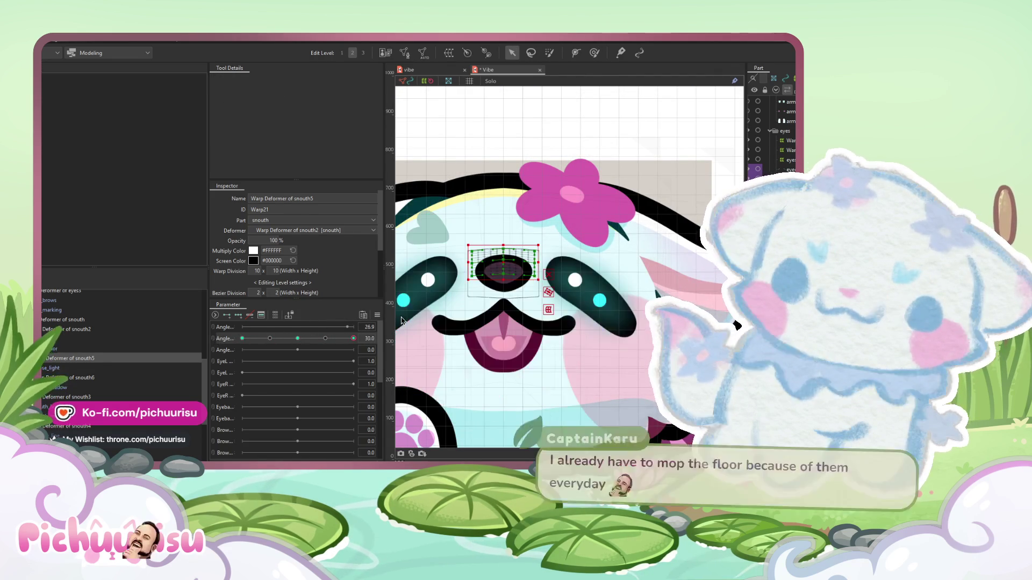
scroll(517, 266, up, 2)
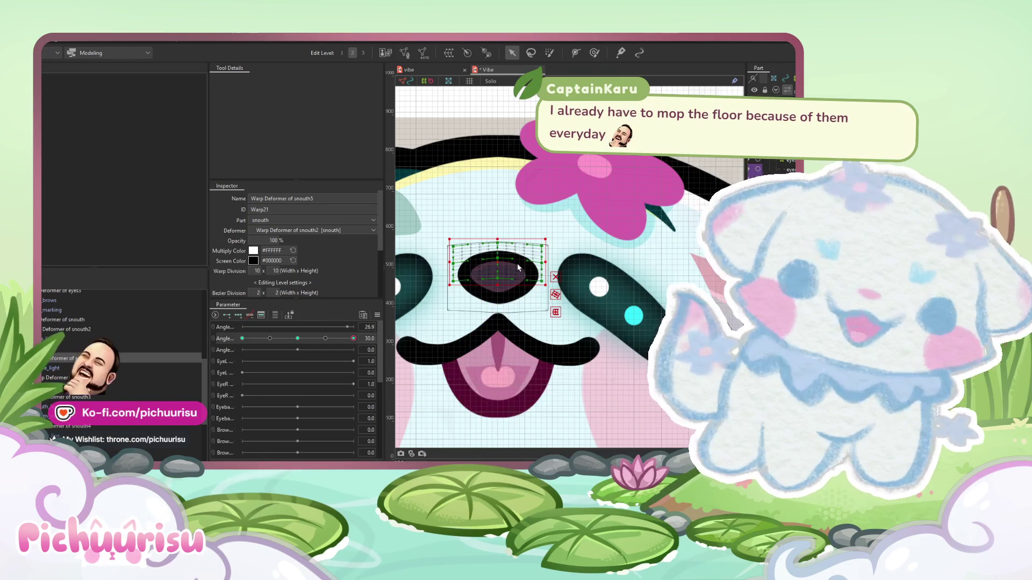
mouse_move(335, 338)
mouse_down()
mouse_move(249, 338)
mouse_move(307, 338)
mouse_up()
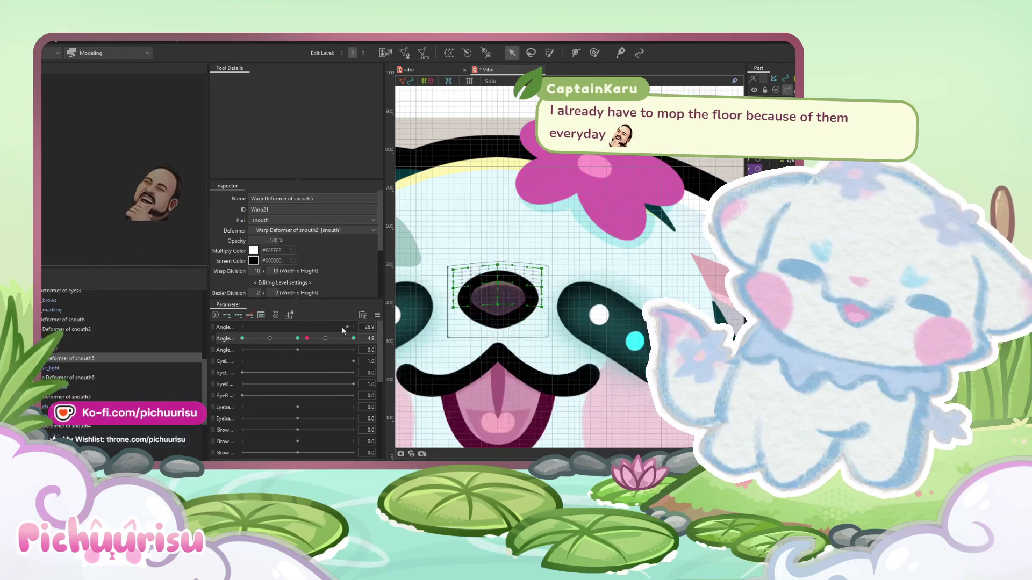
click(353, 338)
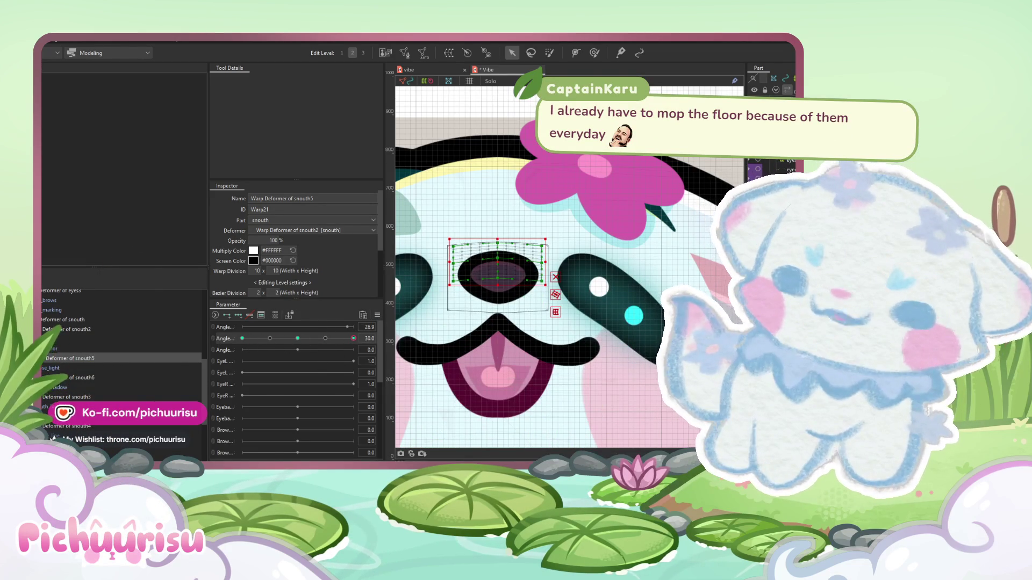
click(511, 273)
scroll(510, 273, up, 2)
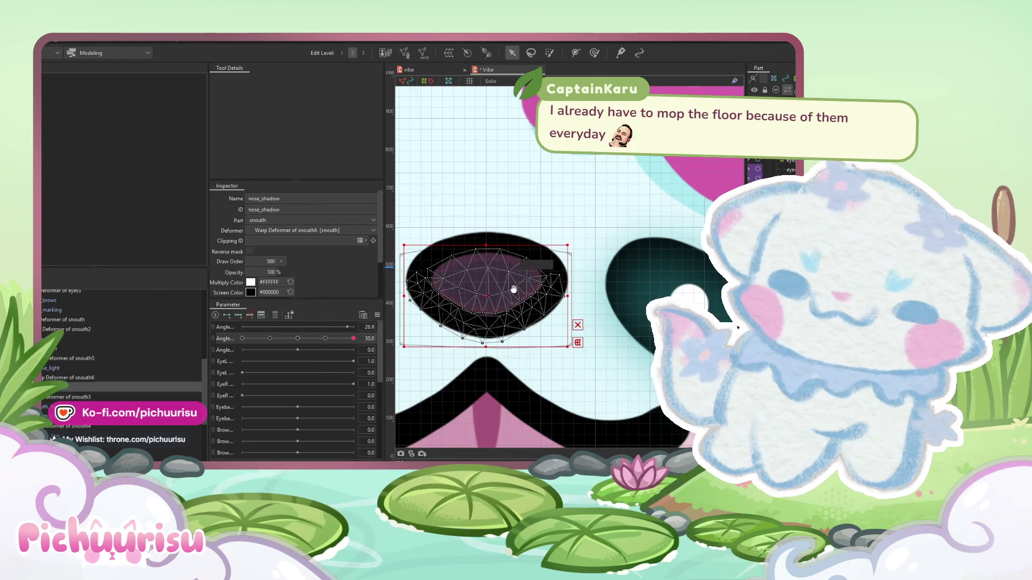
click(506, 248)
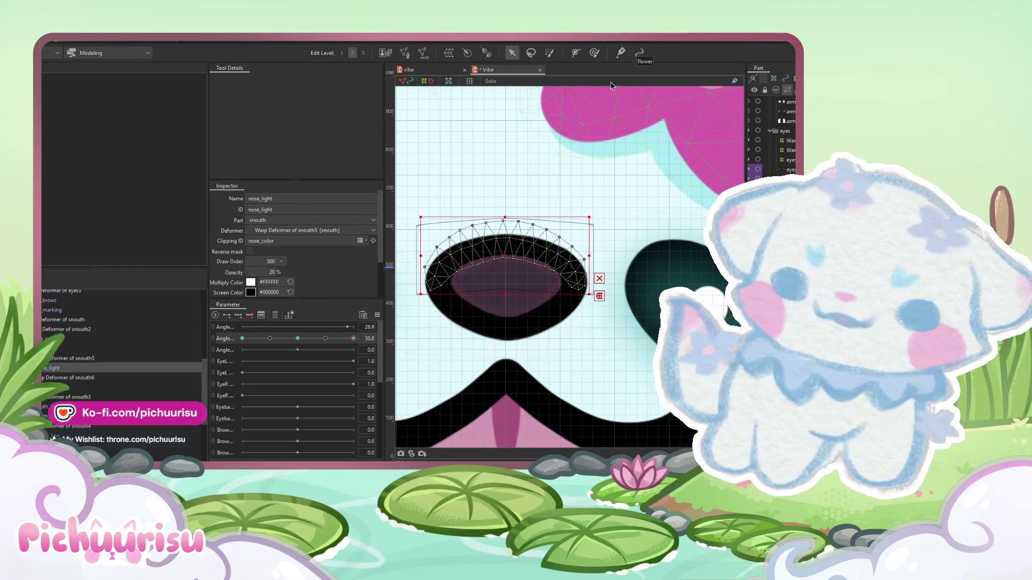
click(594, 53)
- At head angle -30, push the nose_light highlight mesh points to sit inside the nose
click(242, 338)
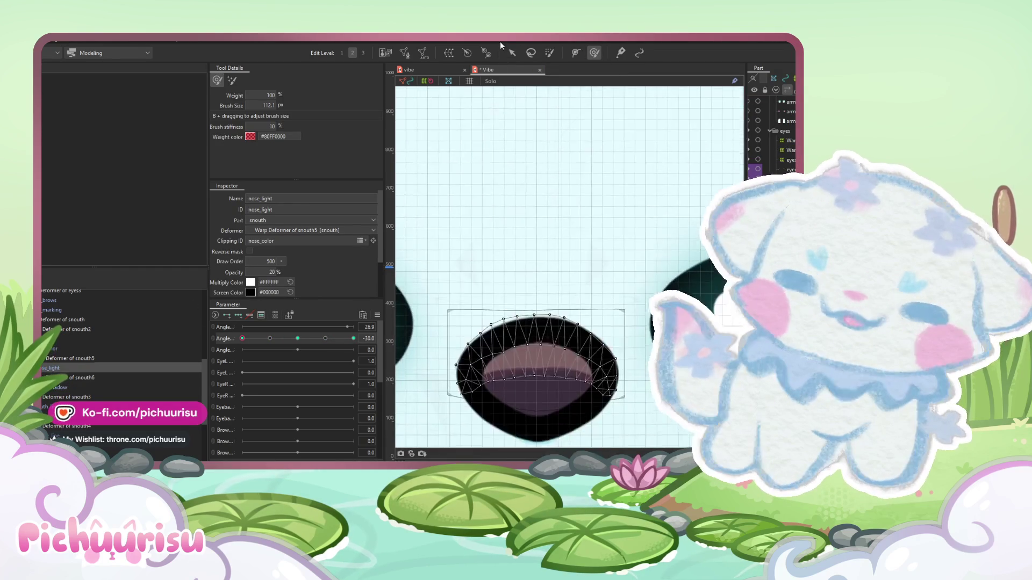
scroll(500, 267, up, 5)
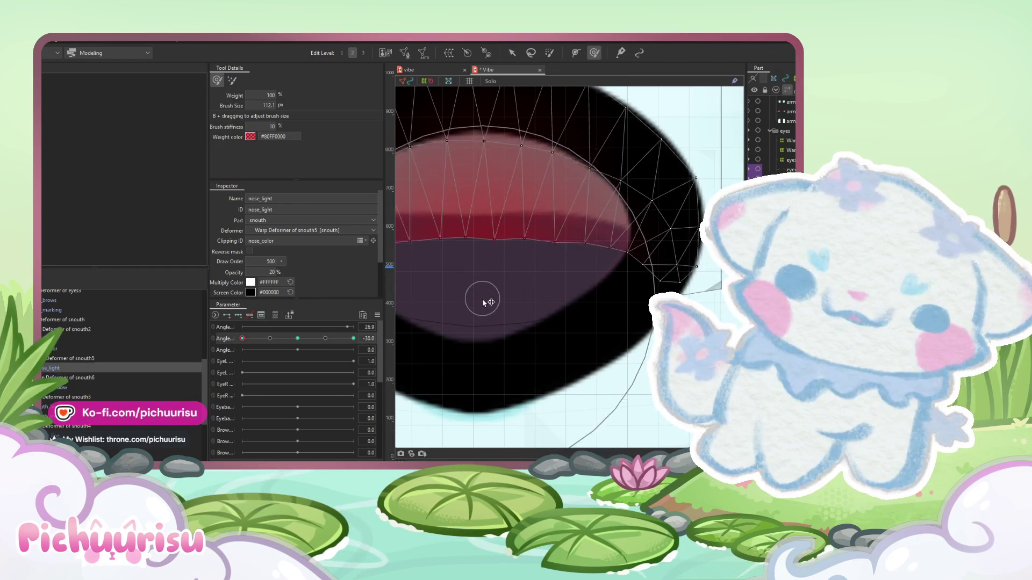
scroll(511, 299, down, 5)
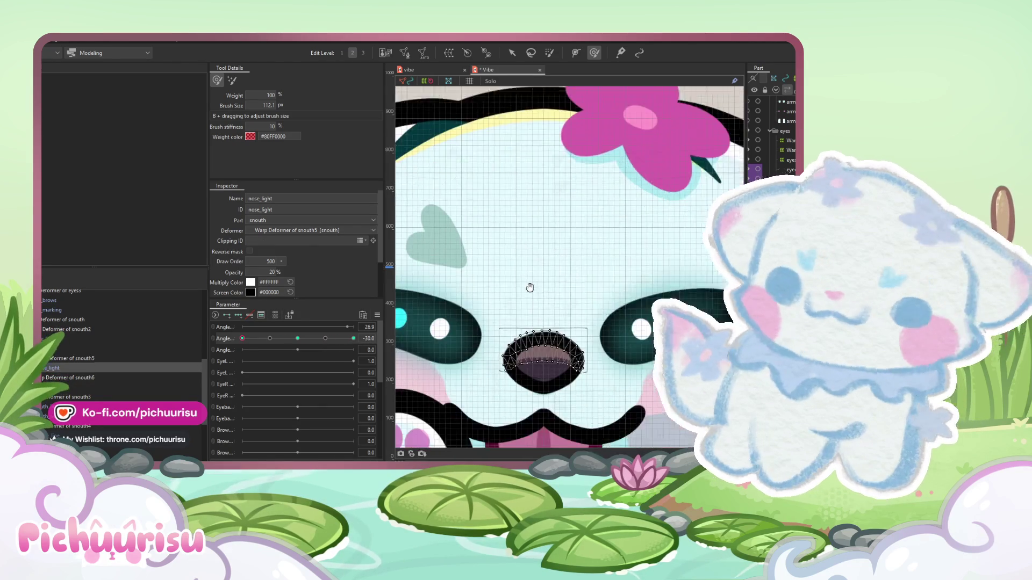
scroll(547, 370, up, 3)
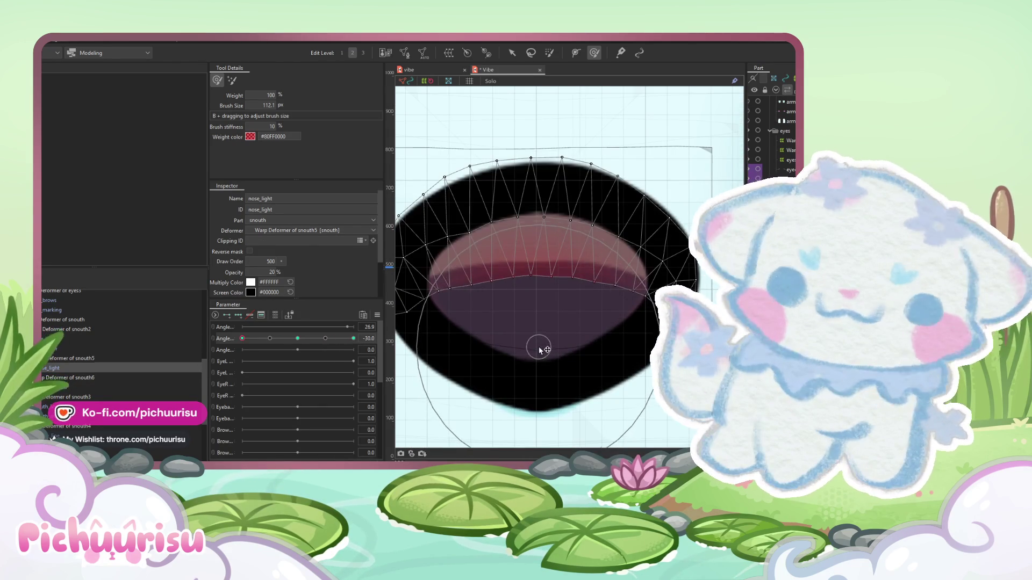
drag(540, 371, 538, 353)
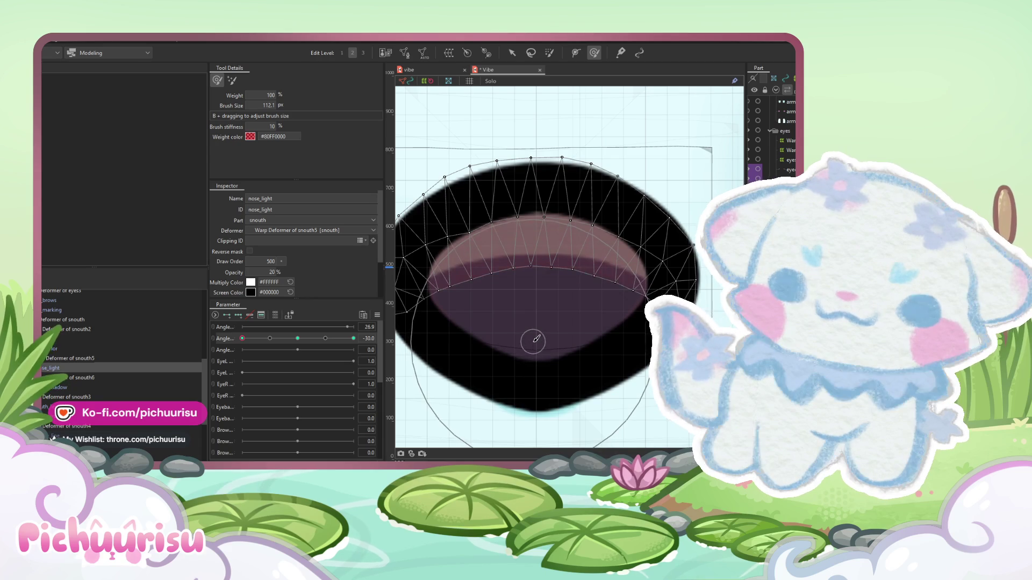
scroll(536, 340, down, 3)
scroll(533, 338, down, 3)
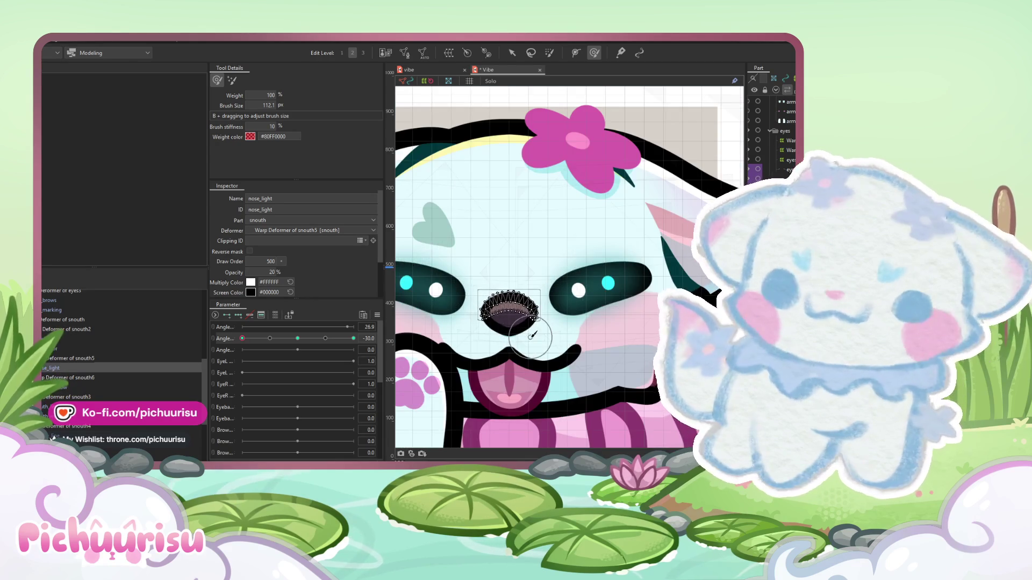
scroll(531, 336, up, 5)
scroll(492, 344, down, 1)
mouse_move(493, 351)
mouse_down()
mouse_move(490, 362)
mouse_move(530, 361)
mouse_move(524, 372)
mouse_move(529, 364)
mouse_up()
drag(619, 420, 631, 407)
mouse_move(408, 424)
mouse_down()
mouse_move(483, 408)
mouse_move(424, 397)
mouse_move(415, 355)
mouse_up()
scroll(544, 367, right, 5)
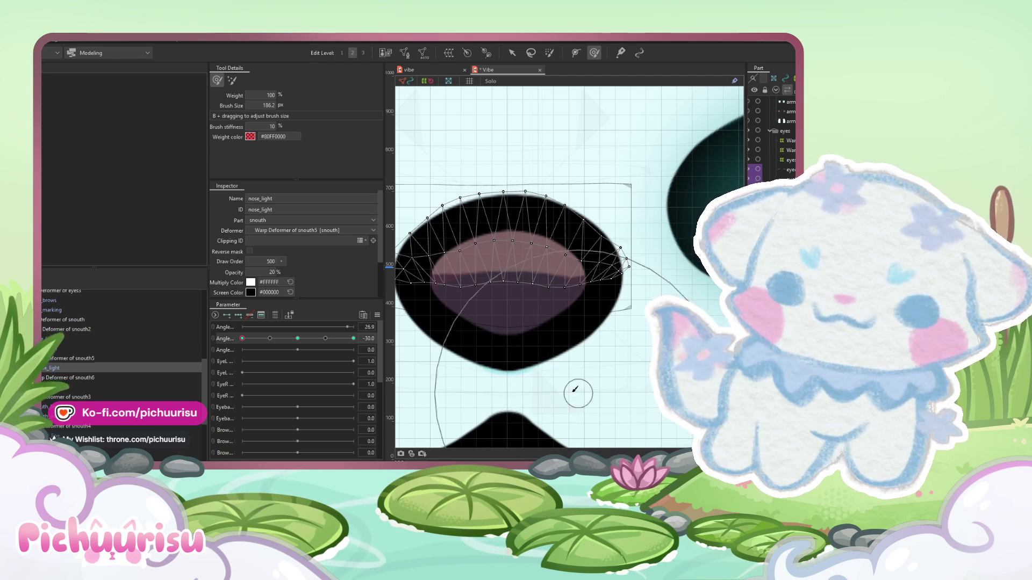
- Refine the highlight's points with a smaller deform brush, then zoom out with the arrow tool
mouse_move(555, 373)
mouse_down()
mouse_move(525, 350)
mouse_move(482, 342)
mouse_up()
scroll(482, 342, up, 3)
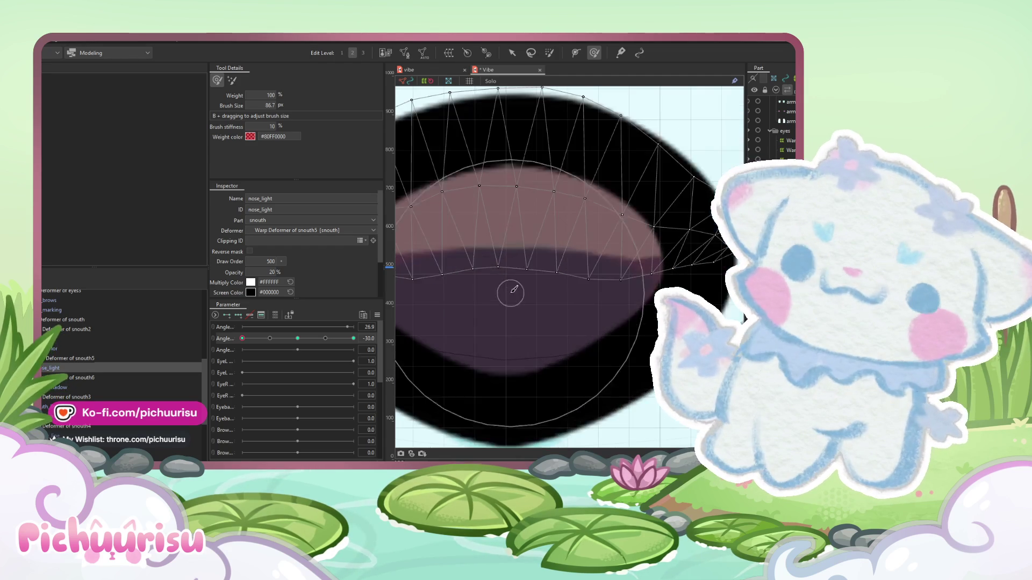
scroll(512, 295, down, 3)
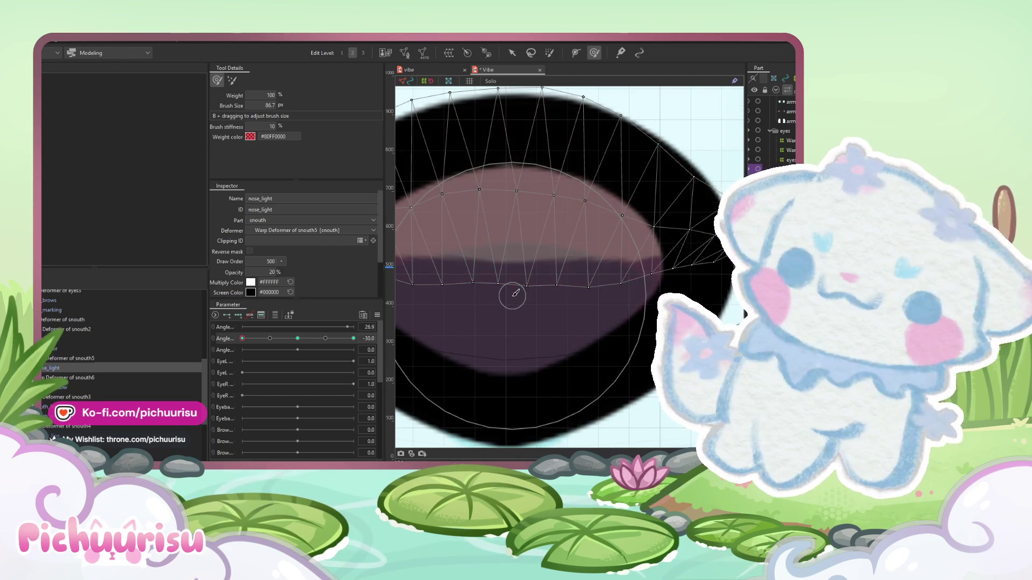
scroll(512, 296, up, 1)
drag(511, 295, 485, 299)
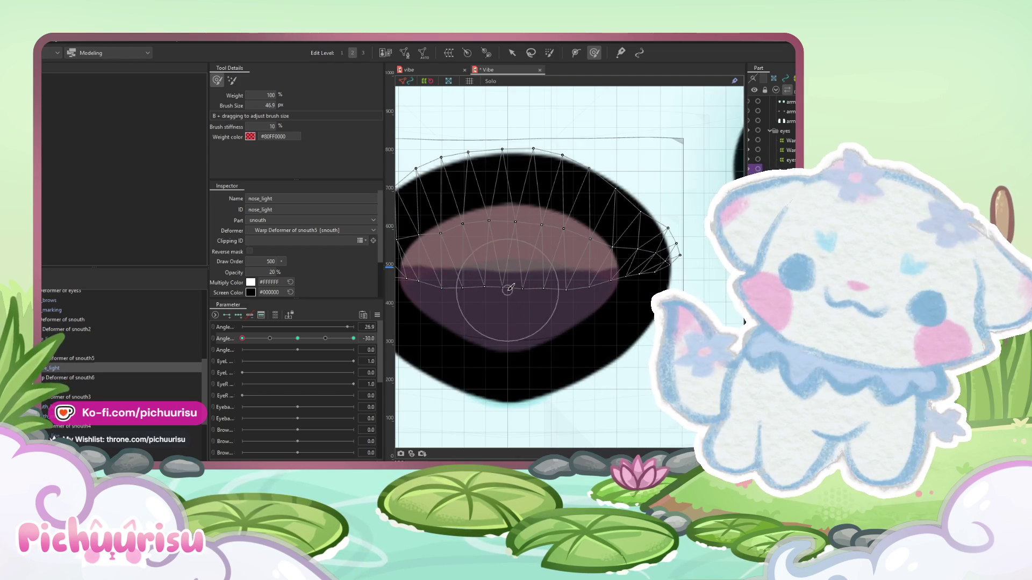
drag(564, 265, 569, 247)
drag(484, 225, 458, 232)
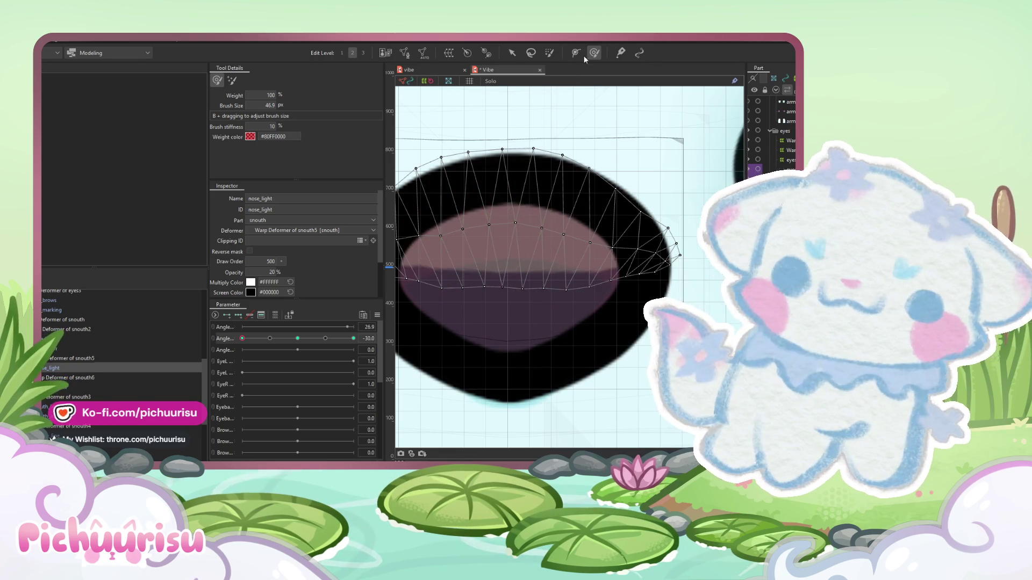
click(512, 53)
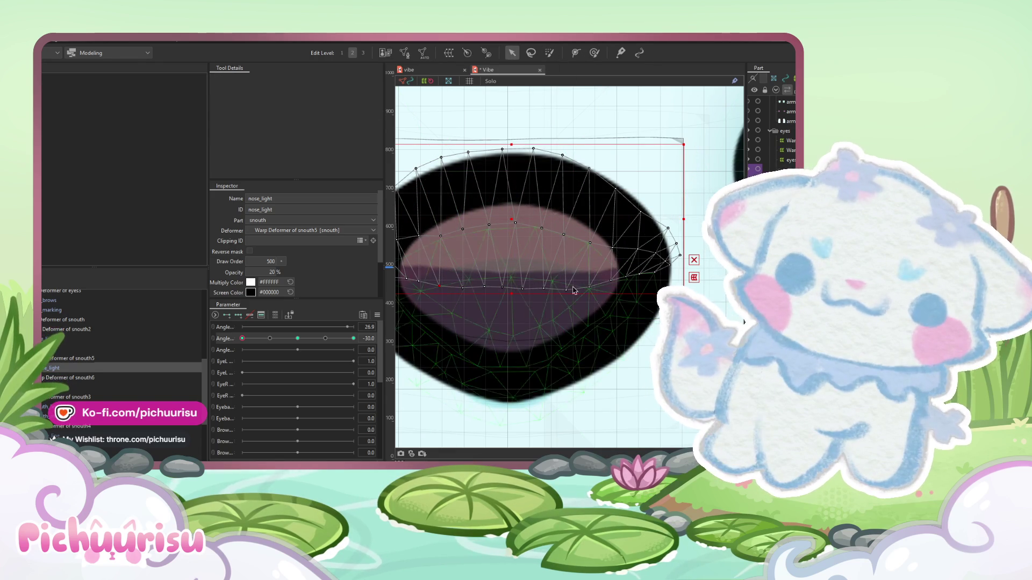
scroll(593, 289, down, 5)
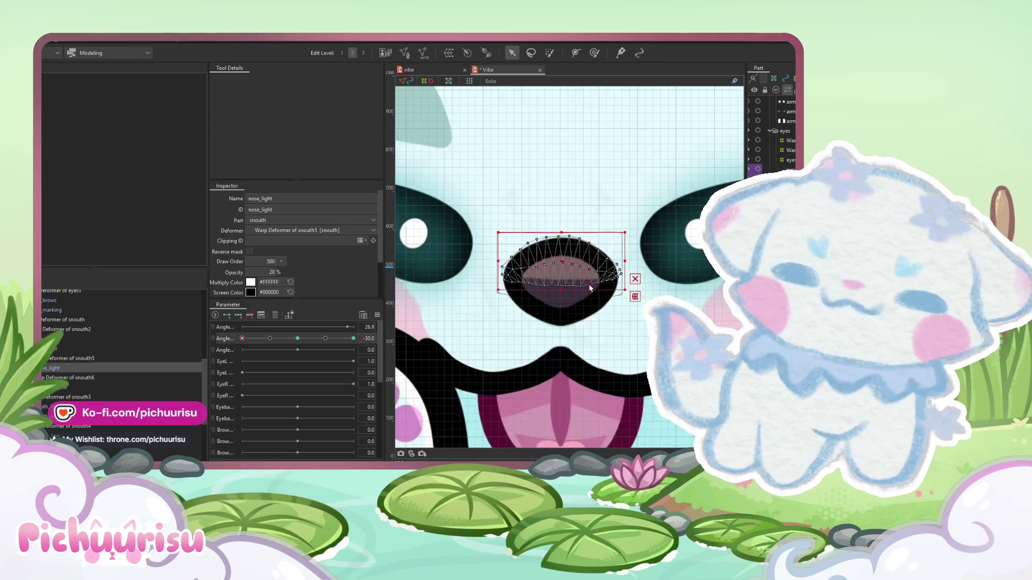
scroll(559, 151, down, 10)
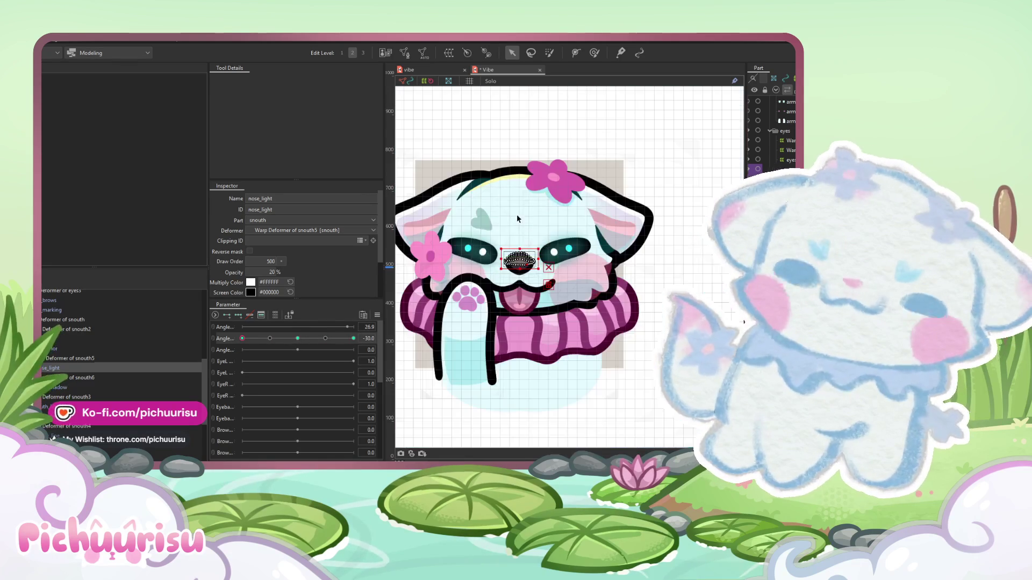
- Swing the head angle and move the Warp Deformer of smouth2 around the nose up slightly
click(621, 152)
scroll(578, 152, up, 2)
mouse_move(243, 338)
mouse_down()
mouse_move(295, 348)
mouse_move(255, 327)
mouse_move(275, 318)
mouse_move(181, 321)
mouse_move(315, 311)
mouse_move(234, 316)
mouse_move(356, 294)
mouse_up()
scroll(571, 164, up, 6)
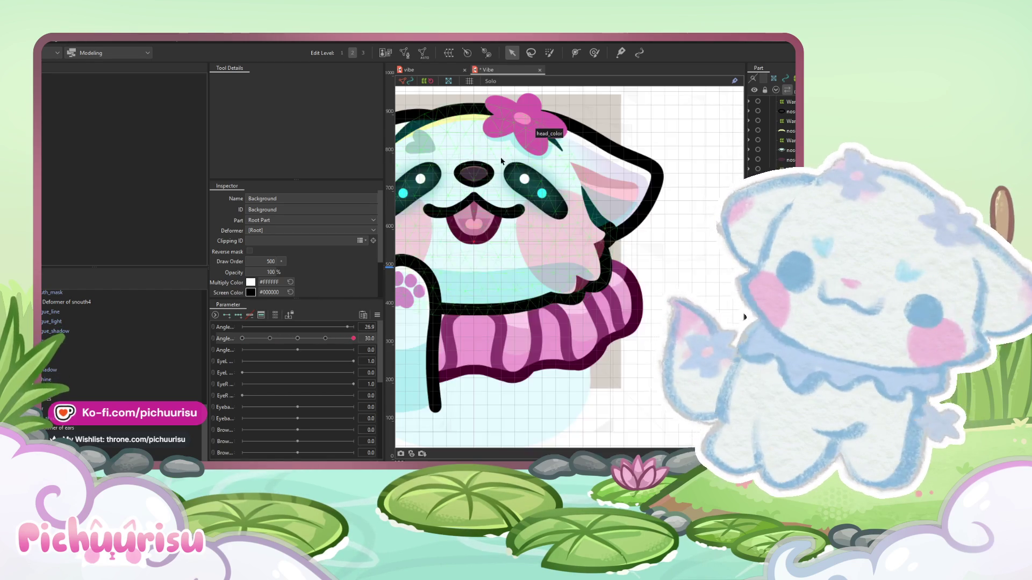
click(460, 182)
scroll(530, 251, down, 2)
click(530, 251)
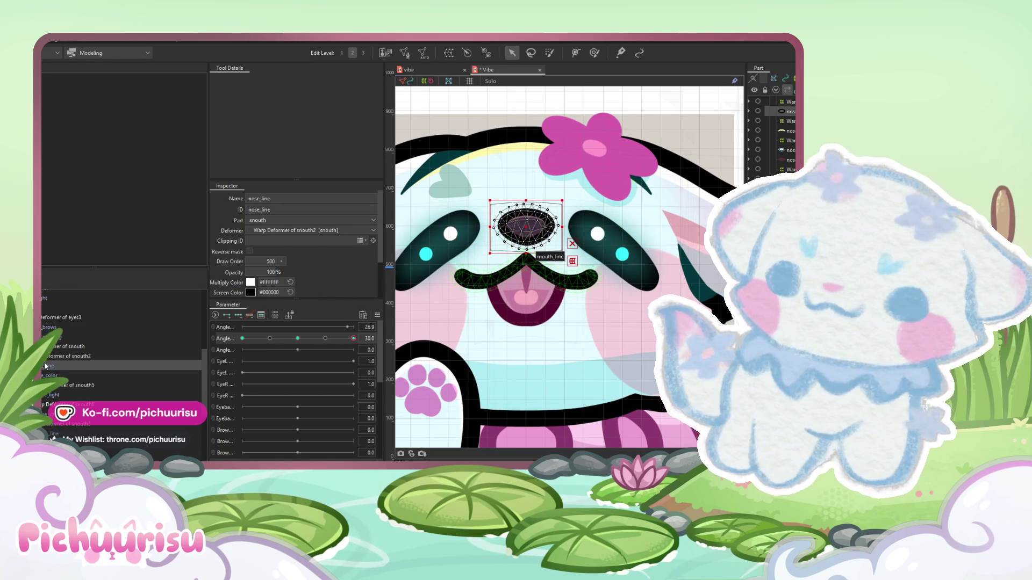
drag(528, 227, 527, 220)
- At head angle 30, lower the top edge of the snouth6 nose warp
mouse_move(299, 343)
mouse_down()
mouse_move(226, 340)
mouse_move(353, 339)
mouse_up()
scroll(533, 185, up, 2)
click(483, 231)
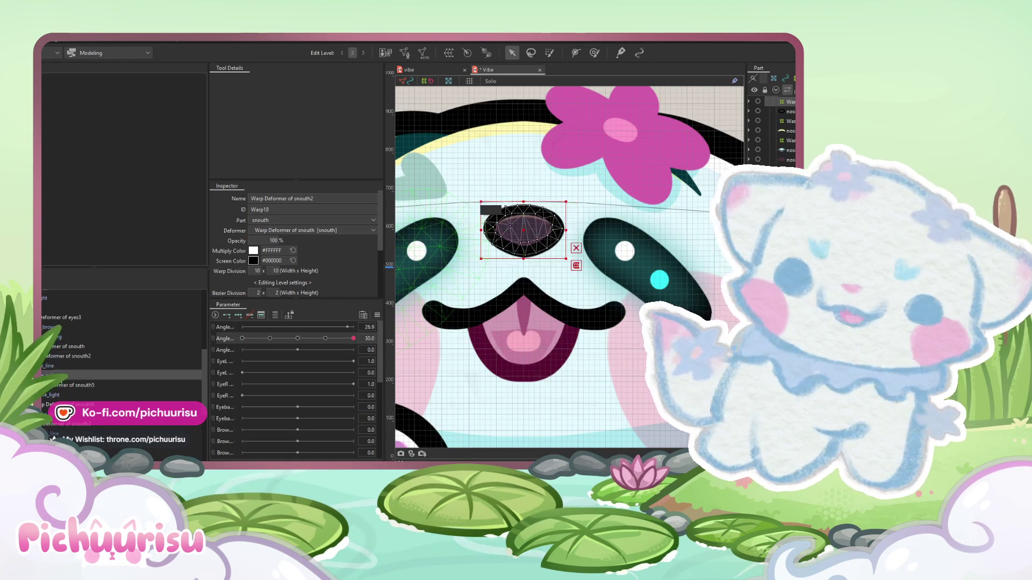
click(468, 237)
scroll(525, 206, up, 1)
drag(531, 211, 530, 222)
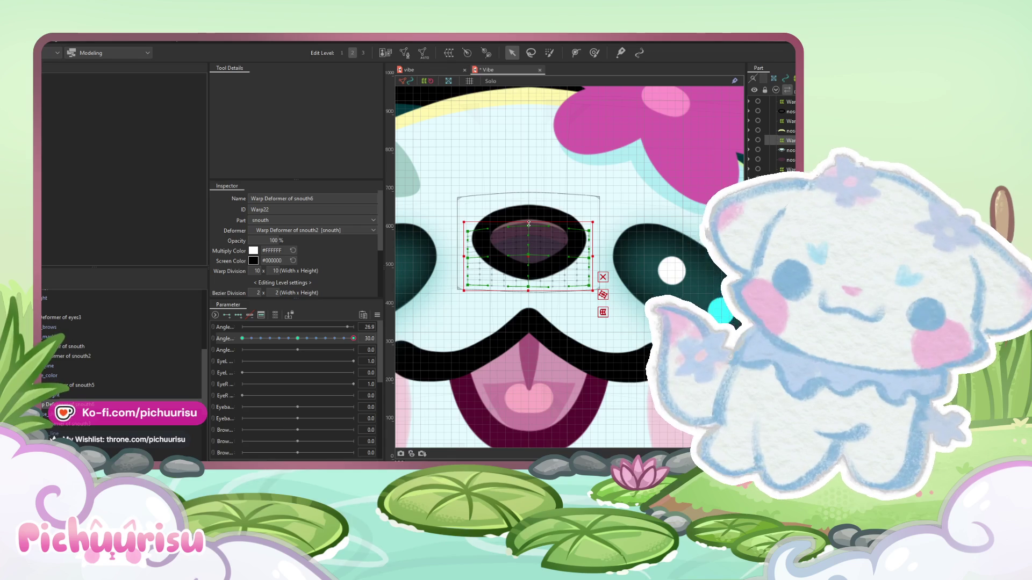
scroll(505, 225, down, 1)
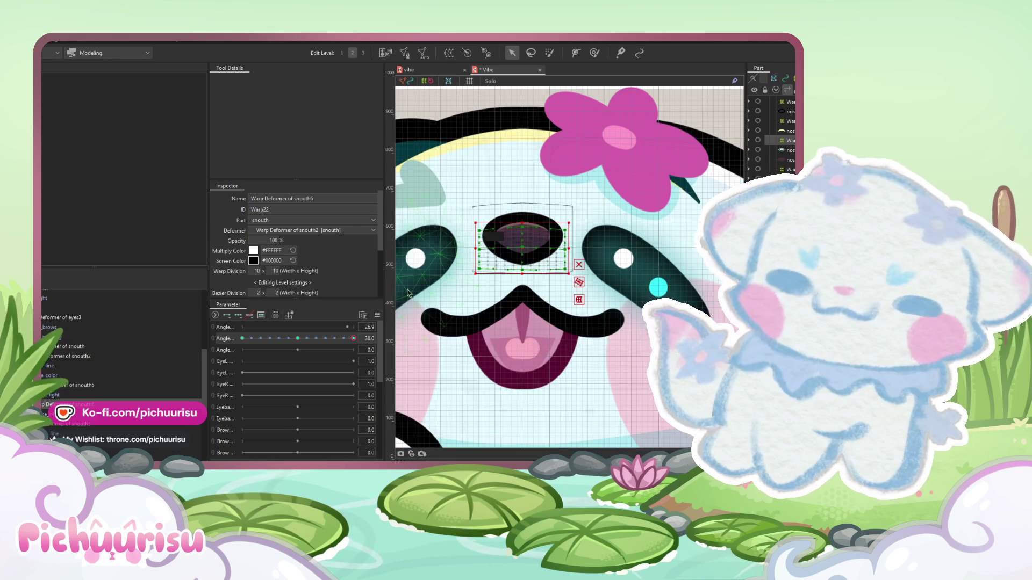
click(378, 316)
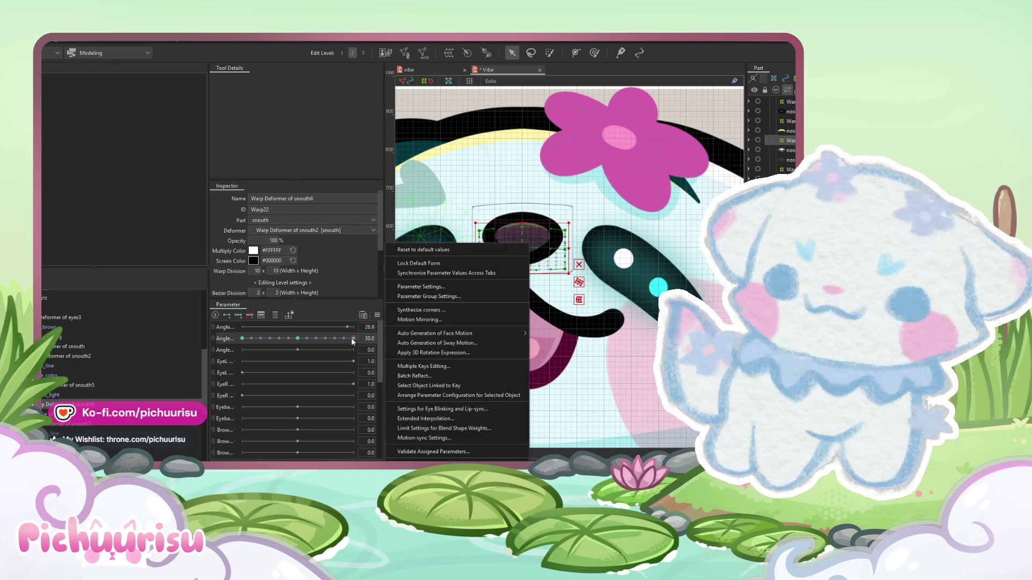
- Select all deformers, then deselect and scrub the head angle to 30 to check the nose and snout
key(Escape)
key(ctrl+a)
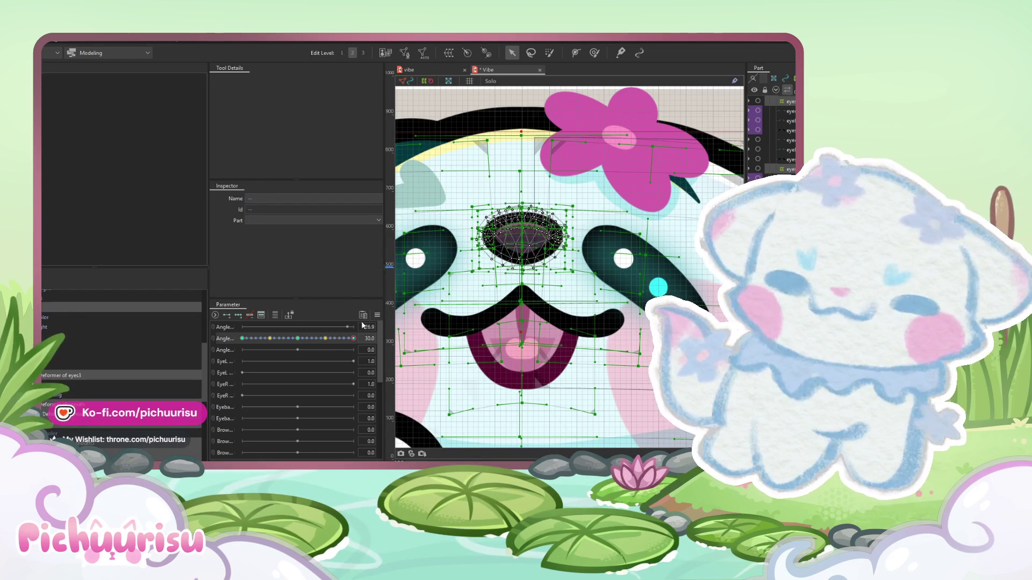
click(378, 316)
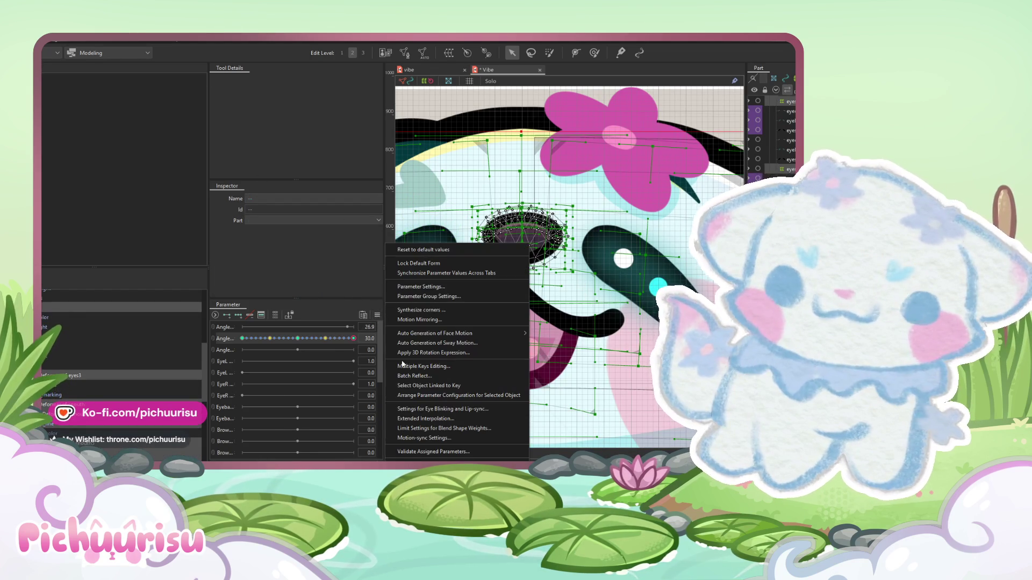
click(413, 418)
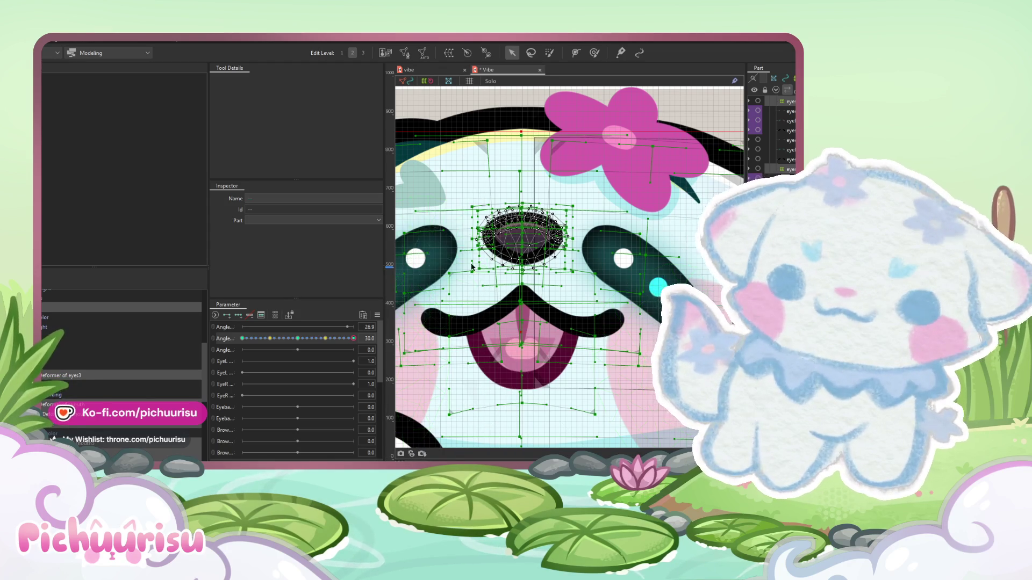
scroll(471, 265, down, 10)
click(565, 376)
mouse_move(353, 338)
mouse_down()
mouse_move(257, 338)
mouse_move(340, 341)
mouse_up()
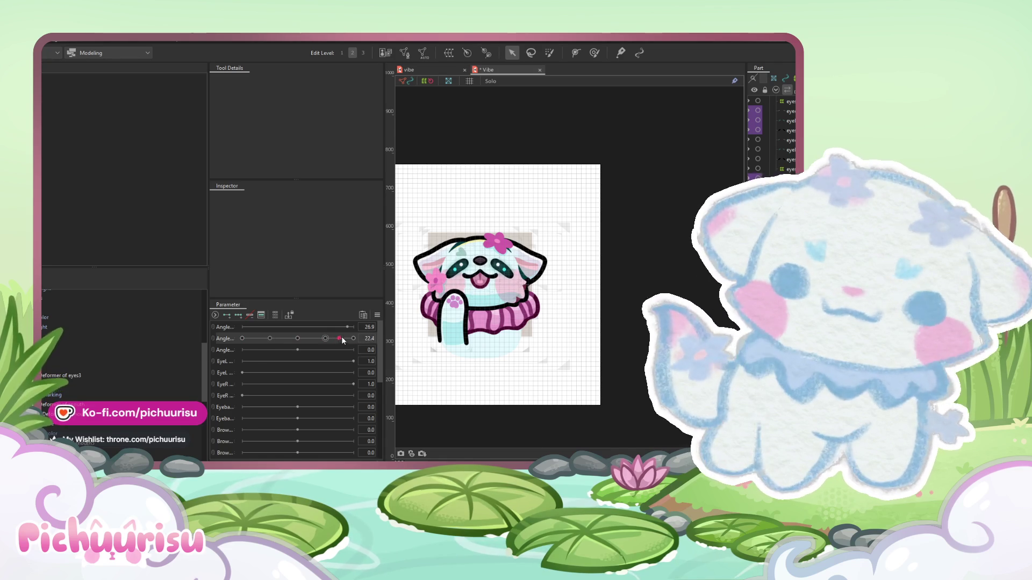
scroll(472, 280, up, 2)
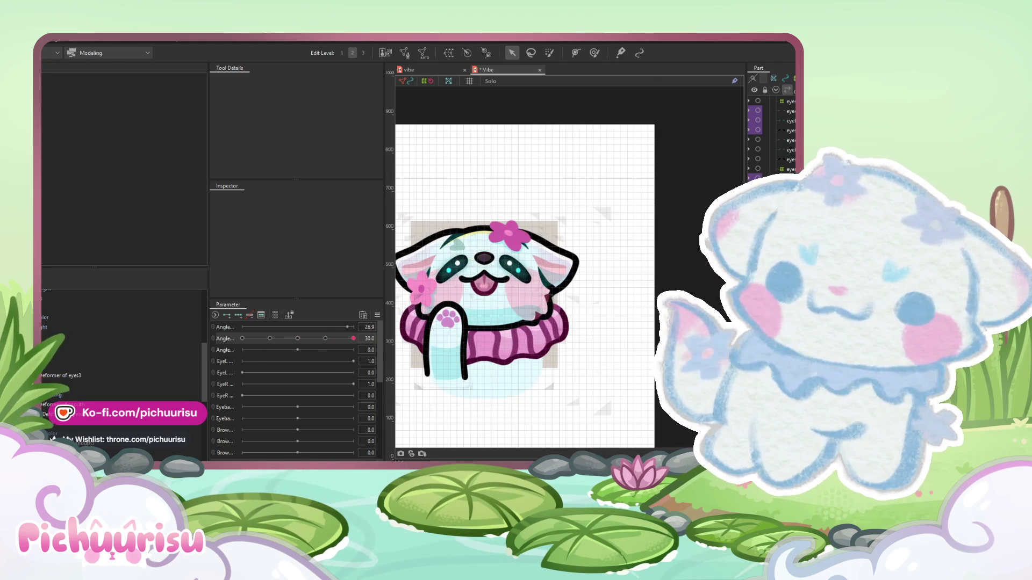
click(469, 274)
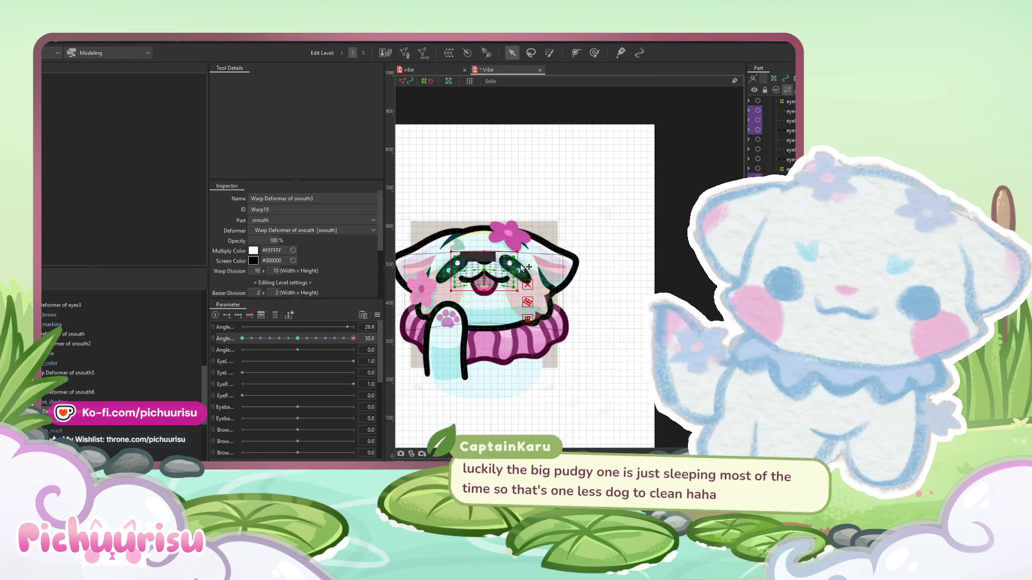
- Ready a 358.4 px deform brush on the snouth3 warp and pan the view toward the left eye
scroll(517, 264, up, 2)
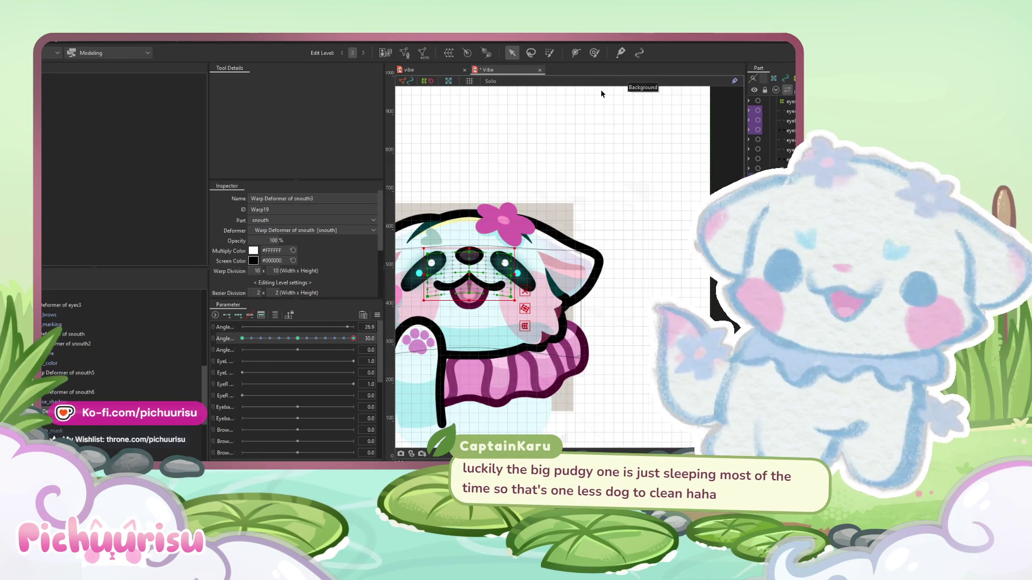
click(594, 52)
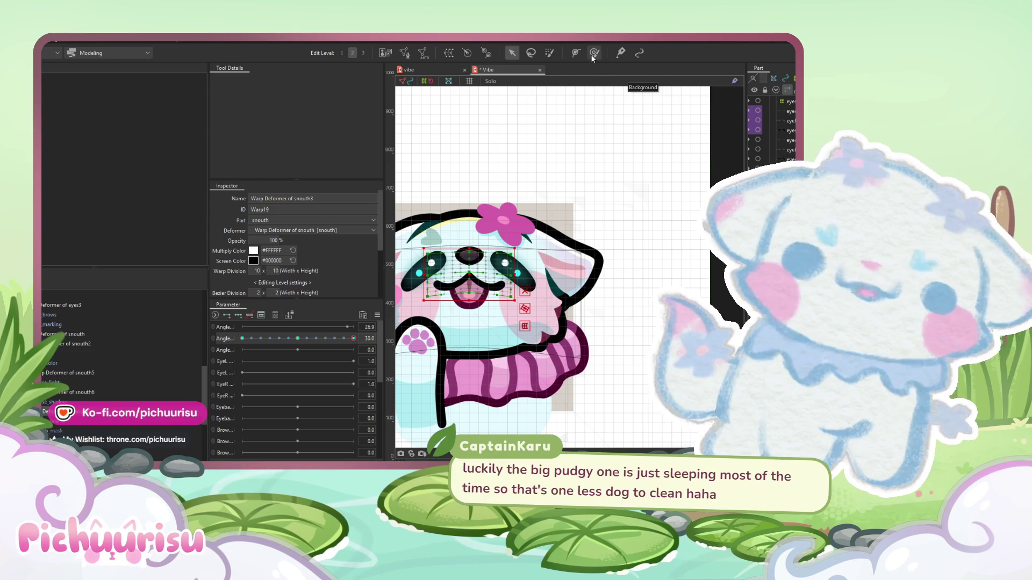
scroll(501, 241, up, 3)
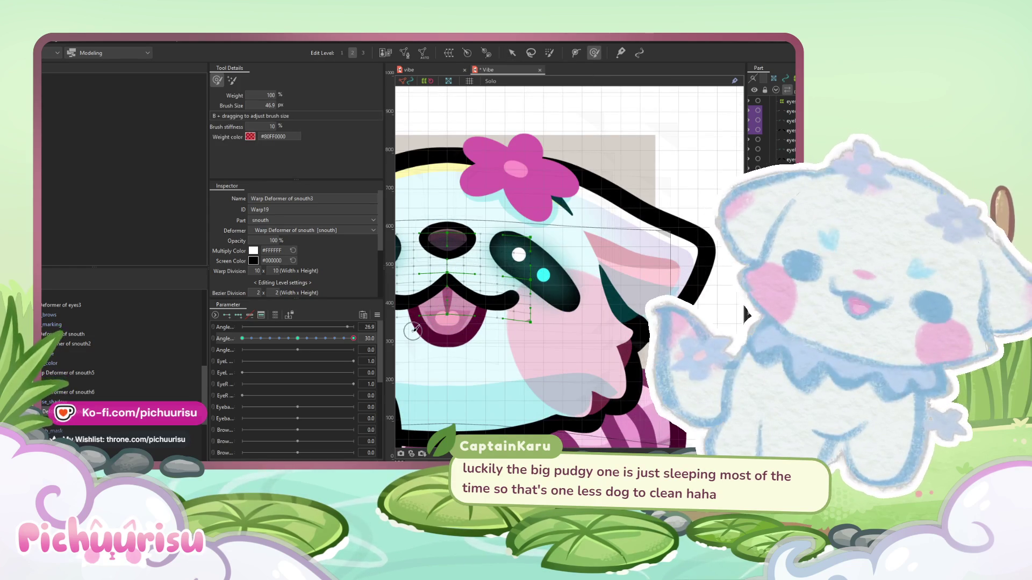
scroll(515, 337, up, 1)
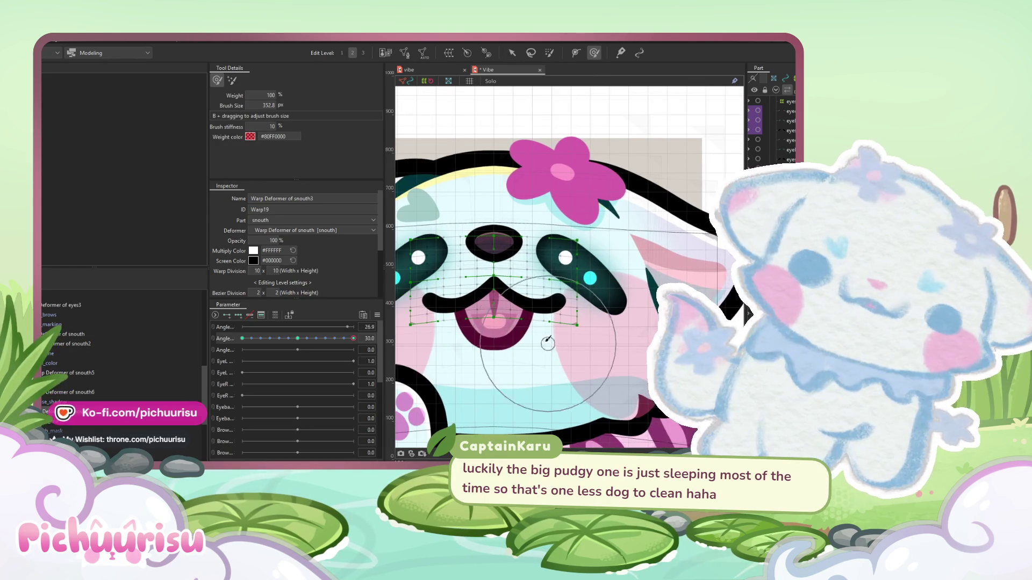
scroll(479, 302, up, 3)
mouse_move(480, 303)
mouse_down()
mouse_move(503, 305)
mouse_move(498, 270)
mouse_move(486, 273)
mouse_up()
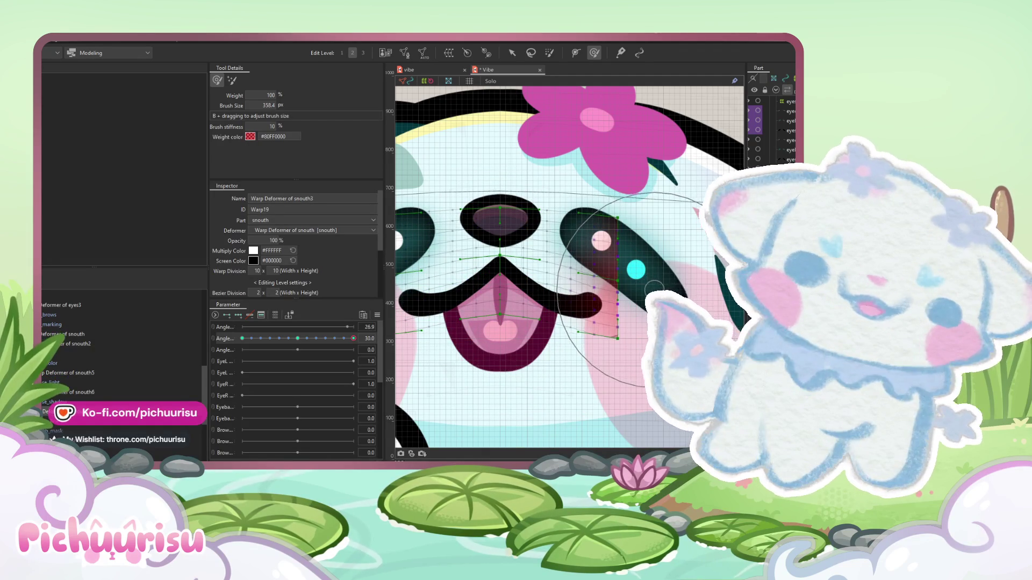
drag(486, 284, 602, 263)
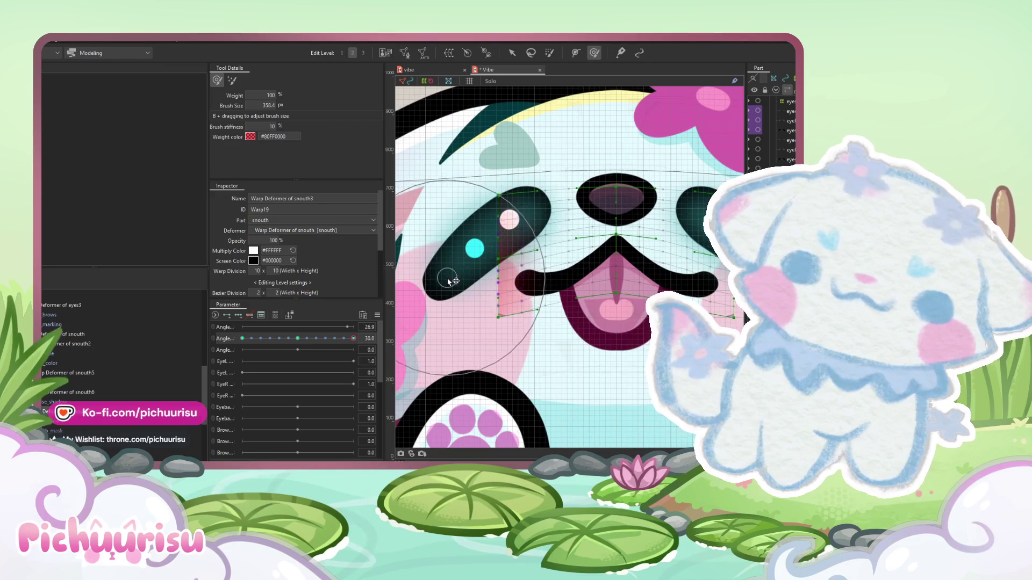